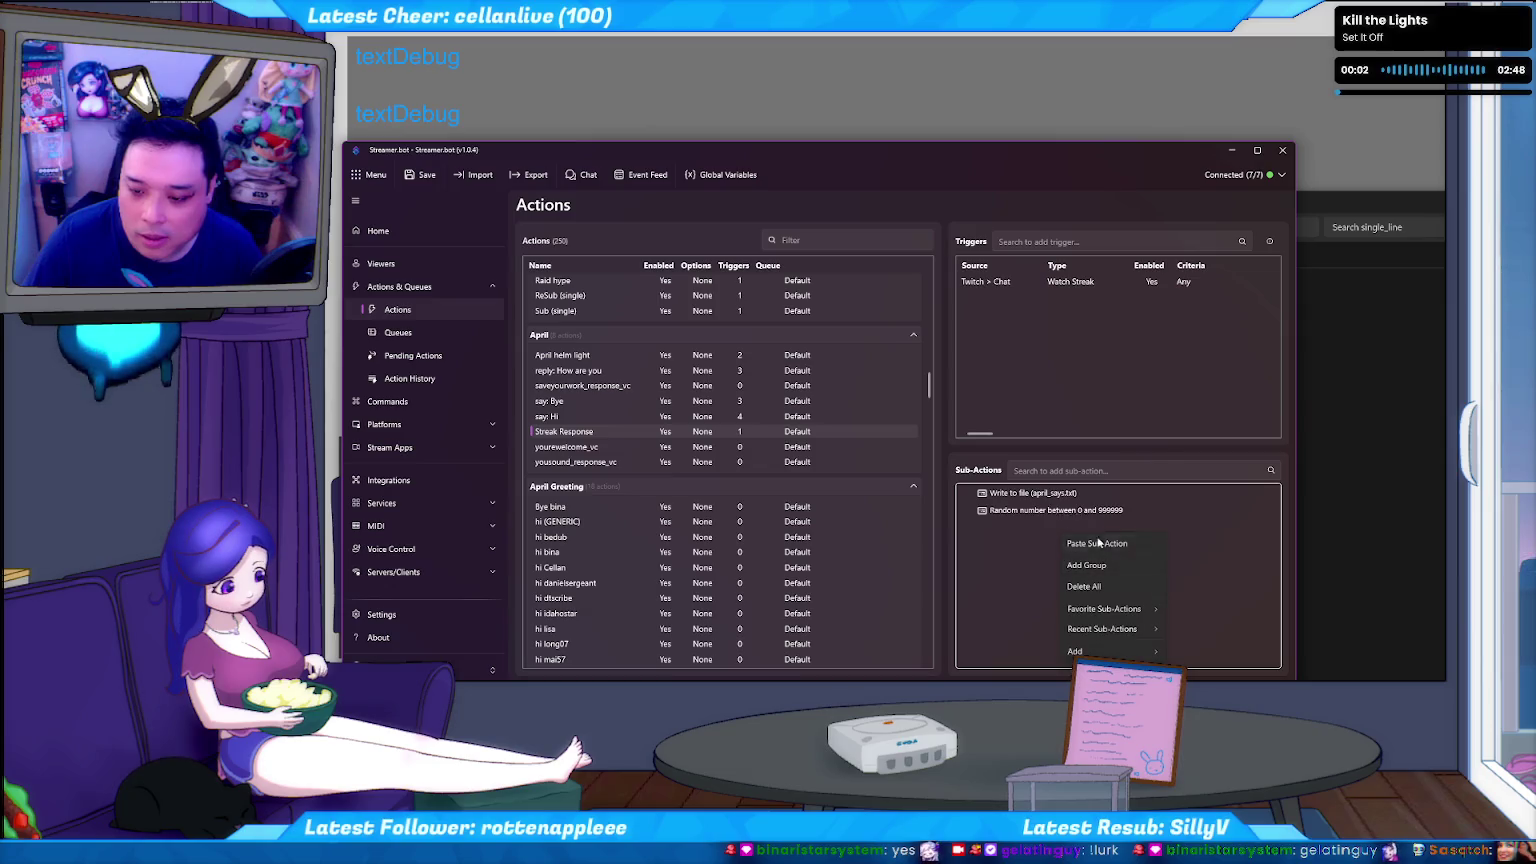
Move 'Random number between 0 and 999999' above 'Write to file (april_says.txt)' in Sub-Actions.
left_click_drag(1030, 510, 1025, 497)
left_click(1021, 510)
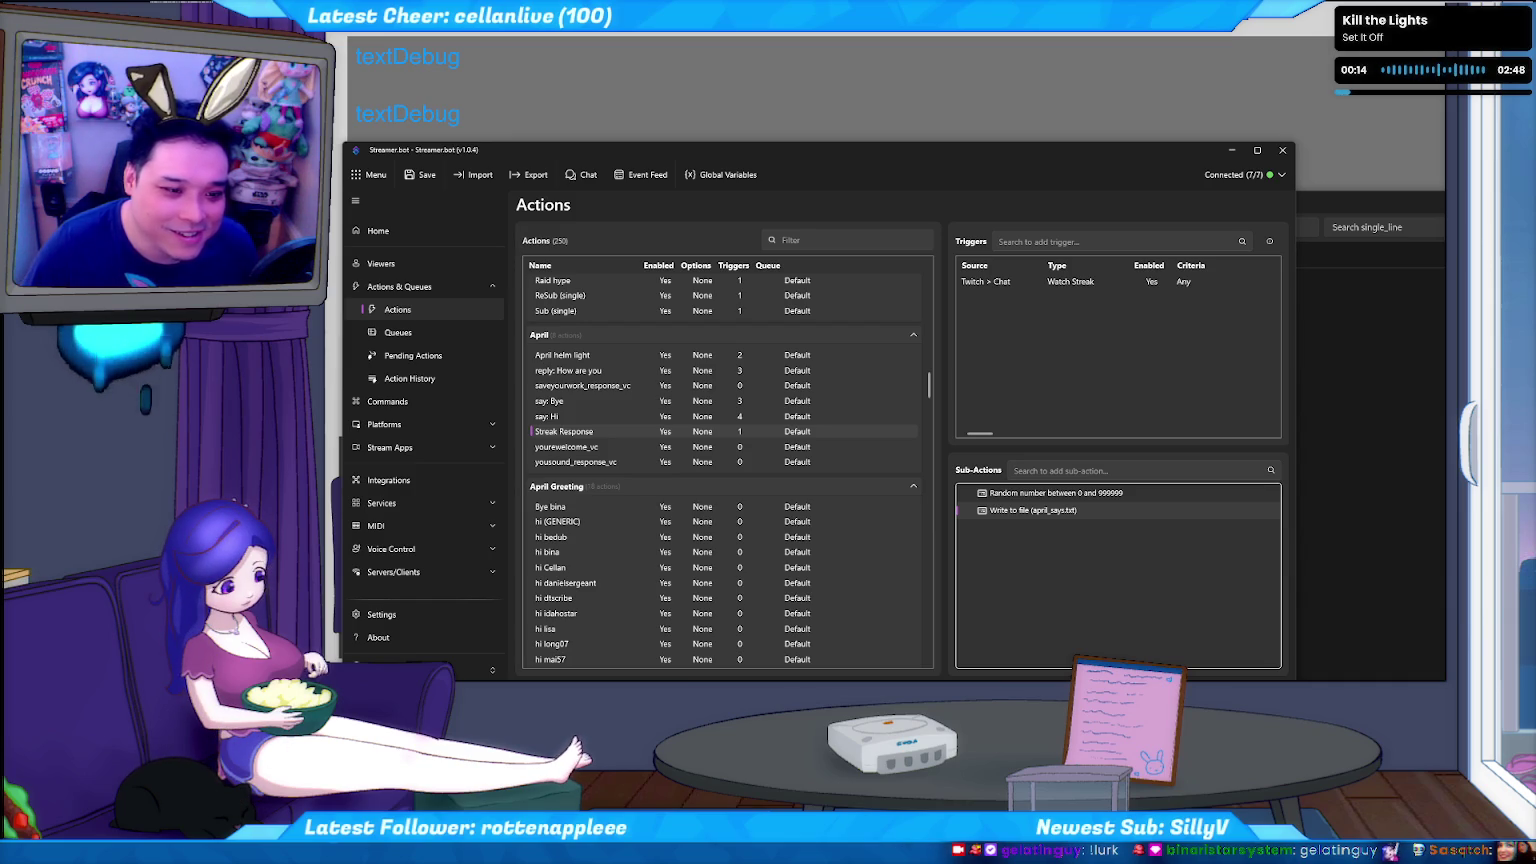
double_click(1034, 510)
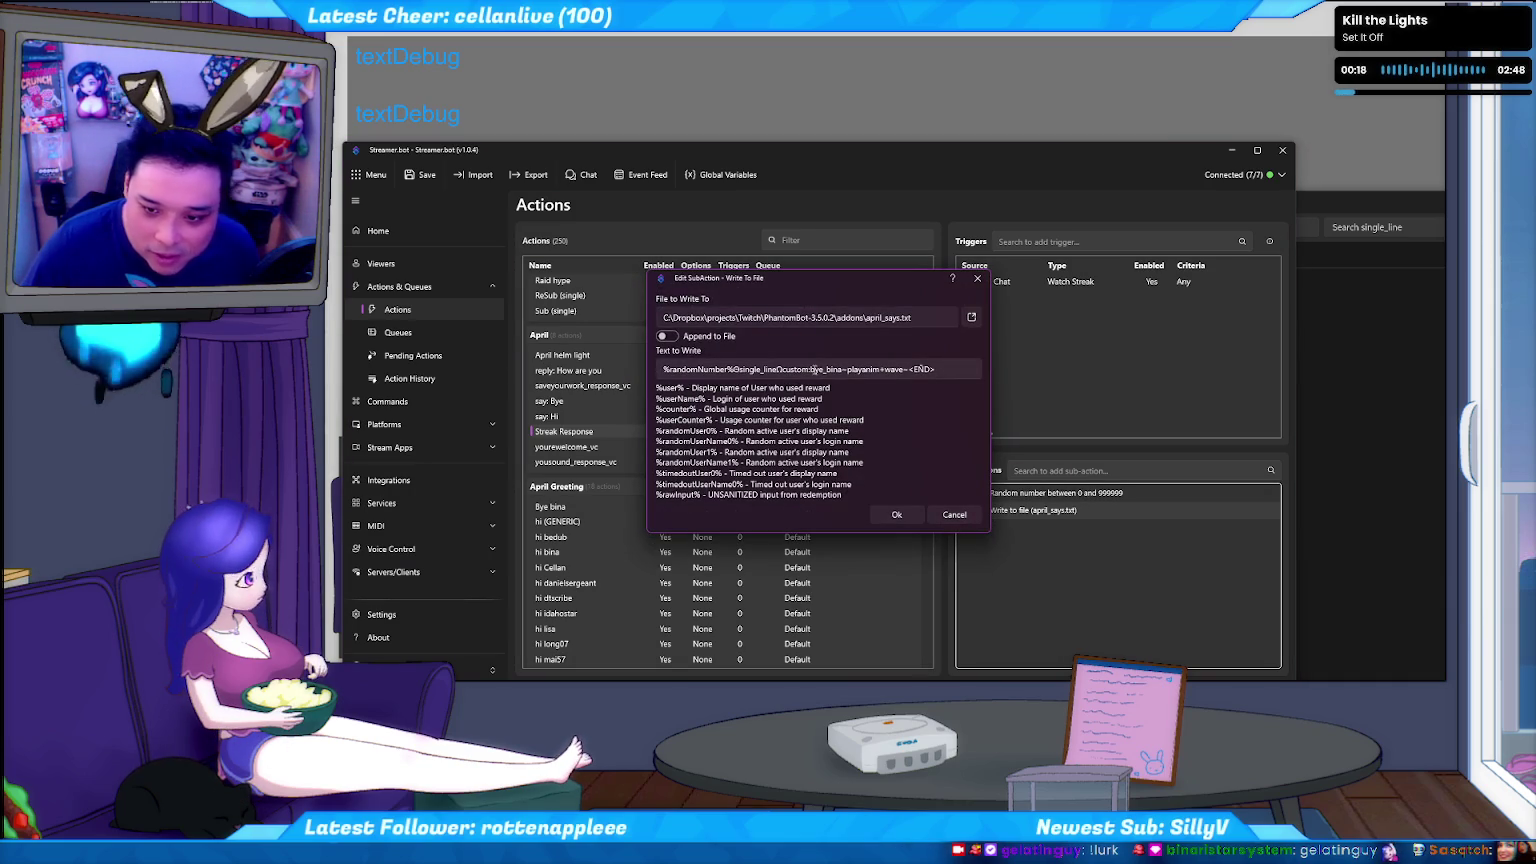
Replace the bye_bina~playanim+wave~ ending of the april_says.txt text with streak.
left_click(811, 370)
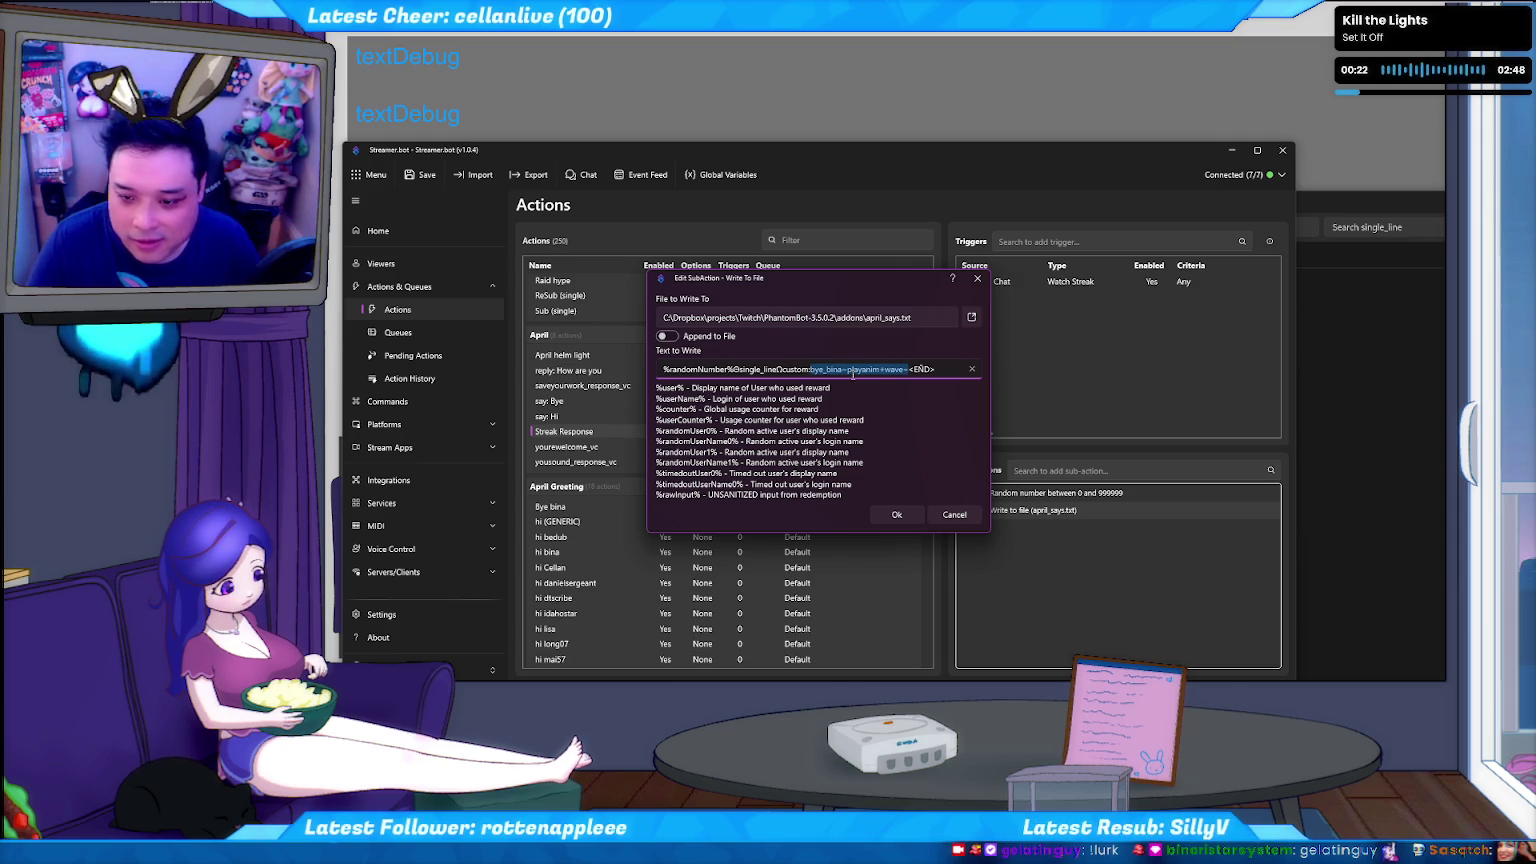
type("streak")
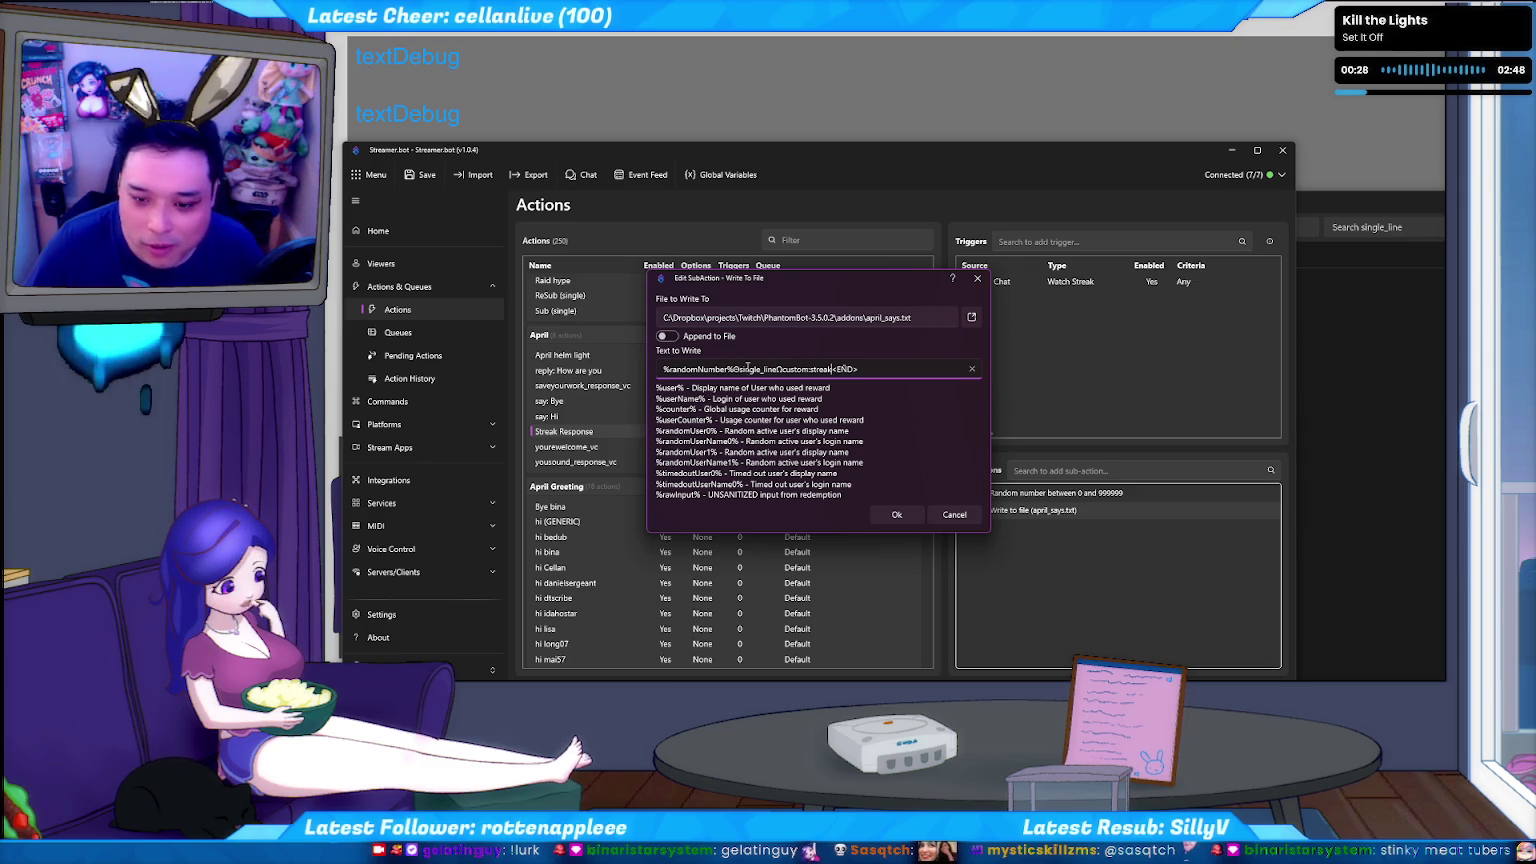
left_click(893, 515)
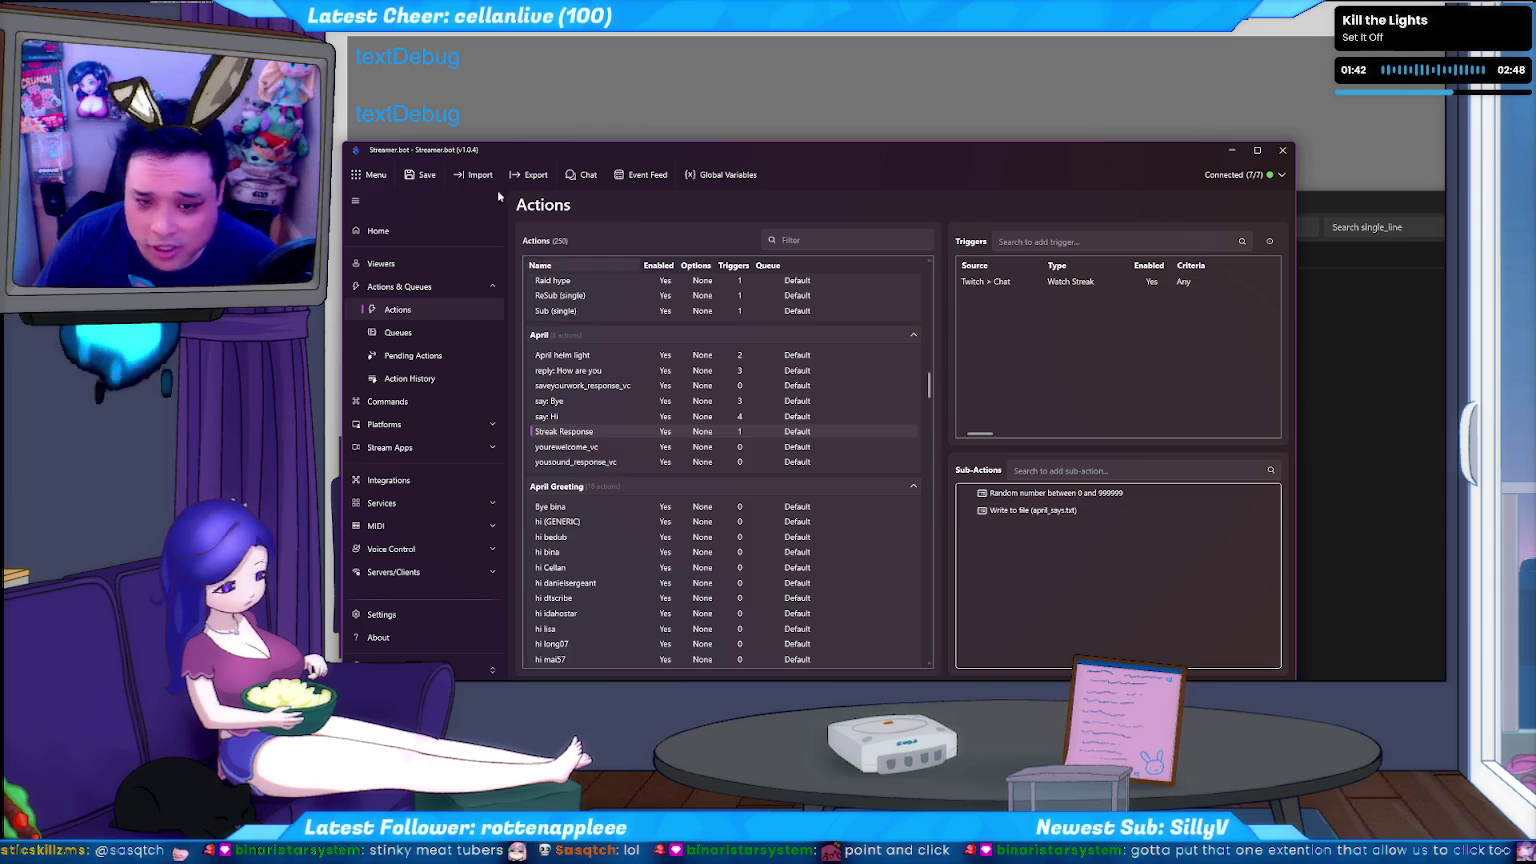
left_click(422, 177)
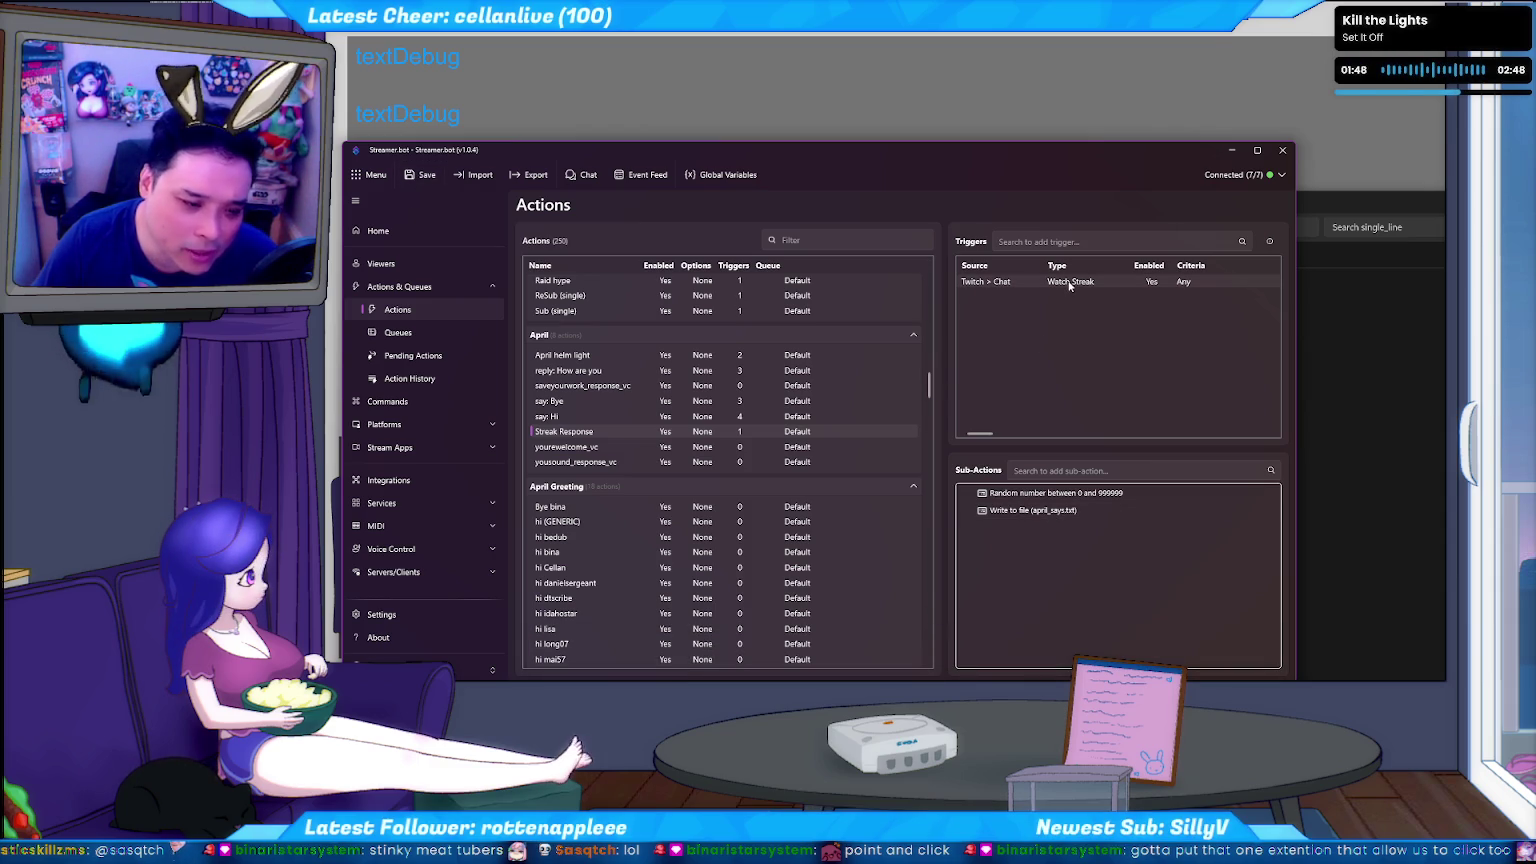
Test-fire the Watch Streak trigger and save the Streamer.bot settings again.
right_click(1069, 285)
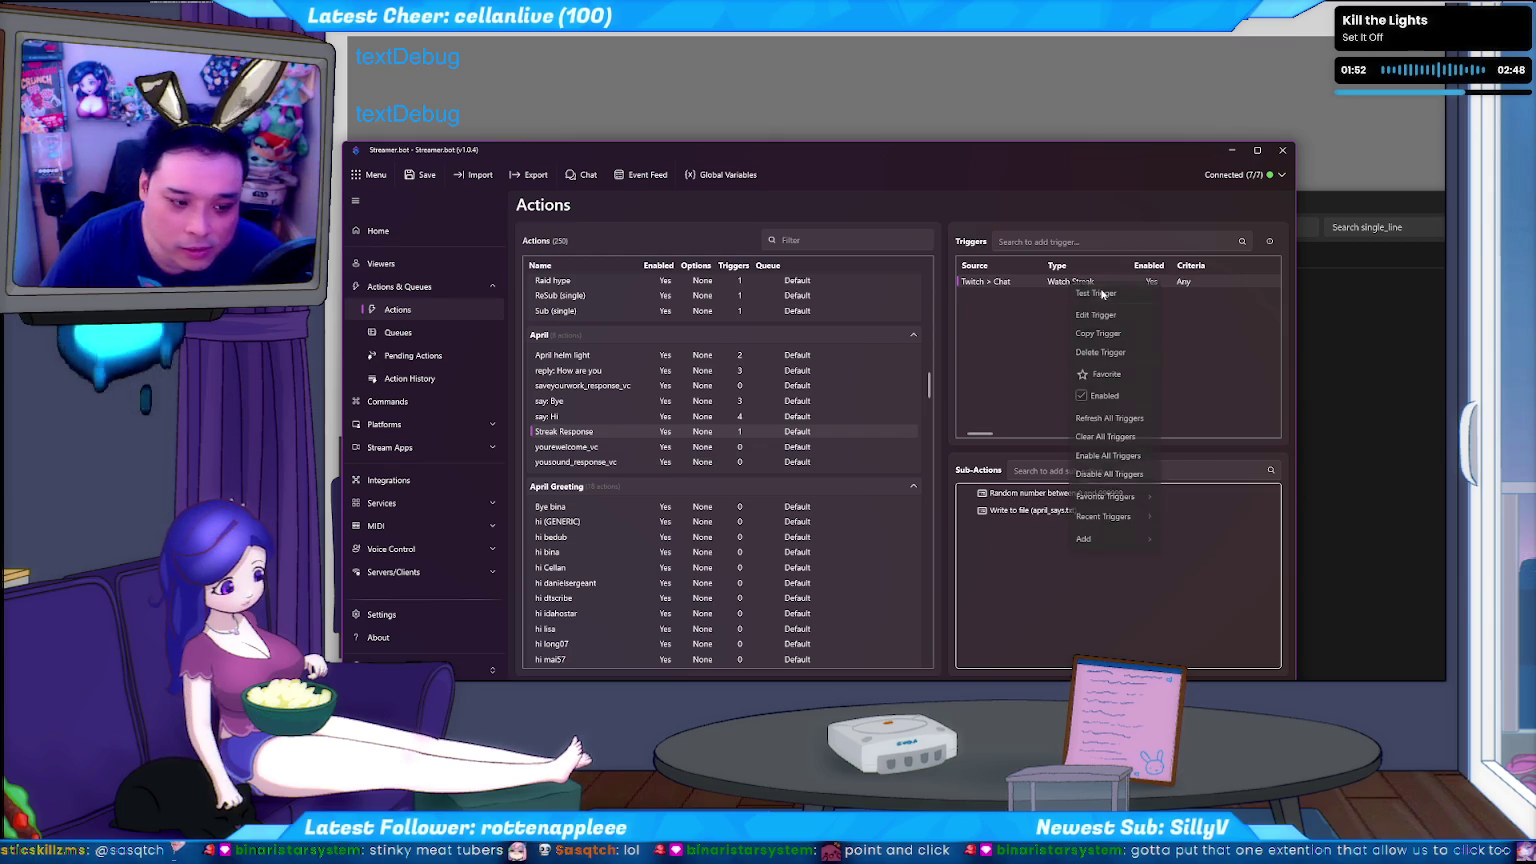
left_click(1101, 292)
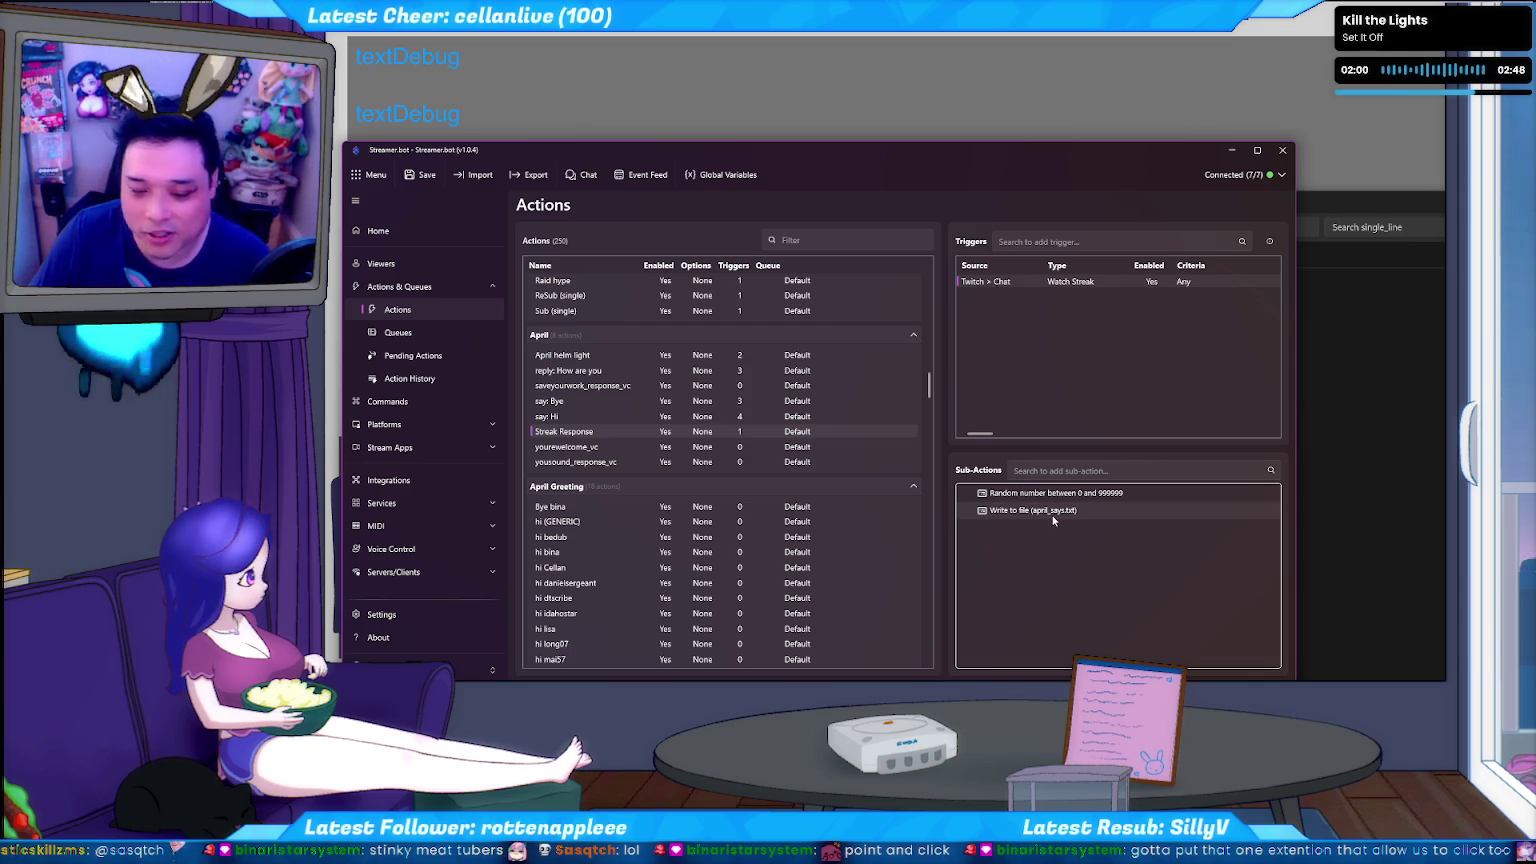
left_click(421, 175)
left_click(1375, 214)
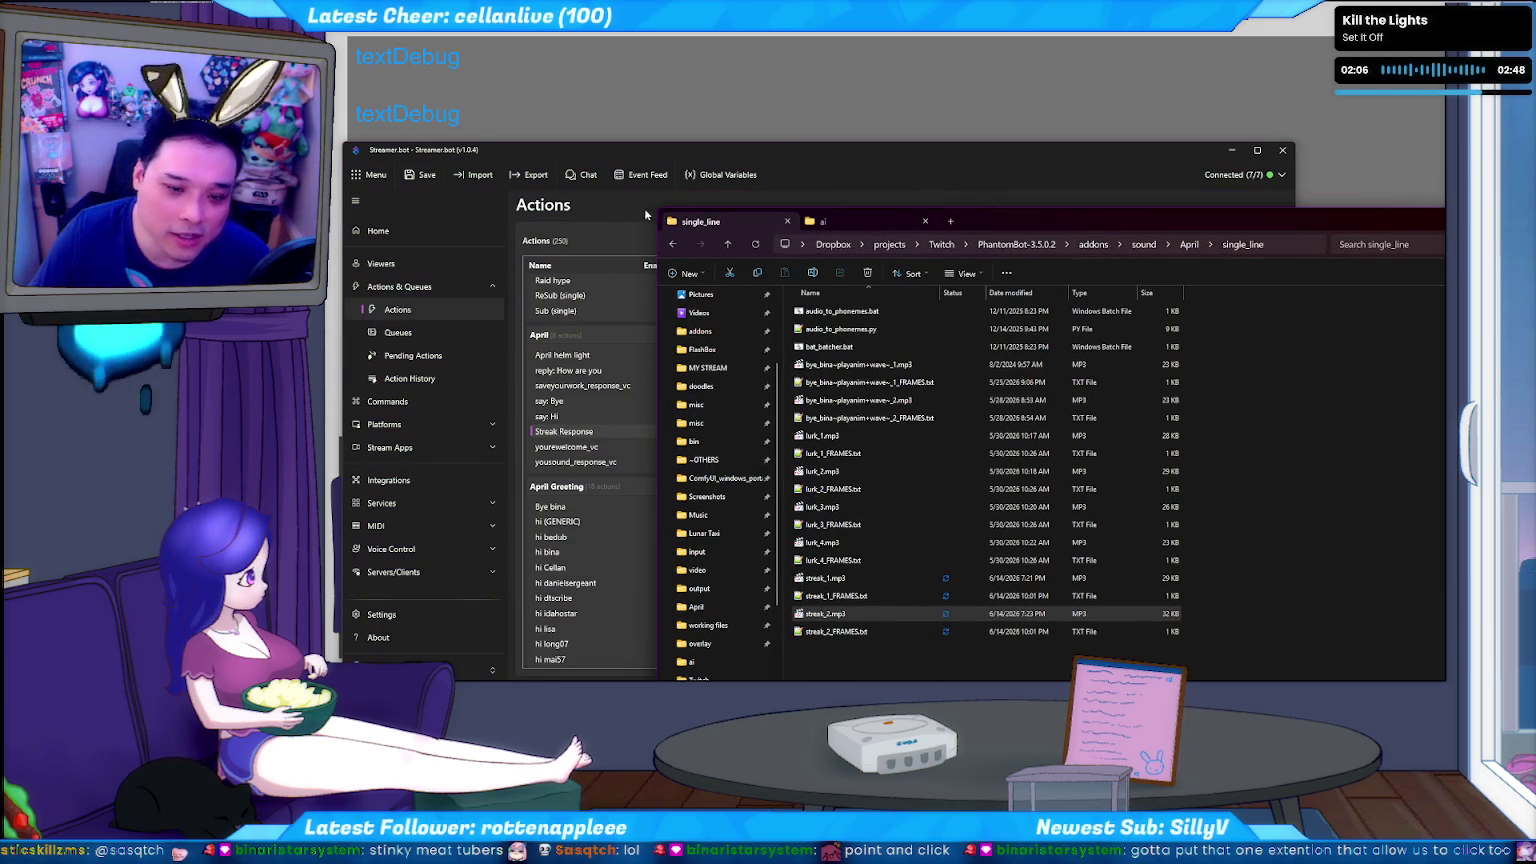
left_click(853, 157)
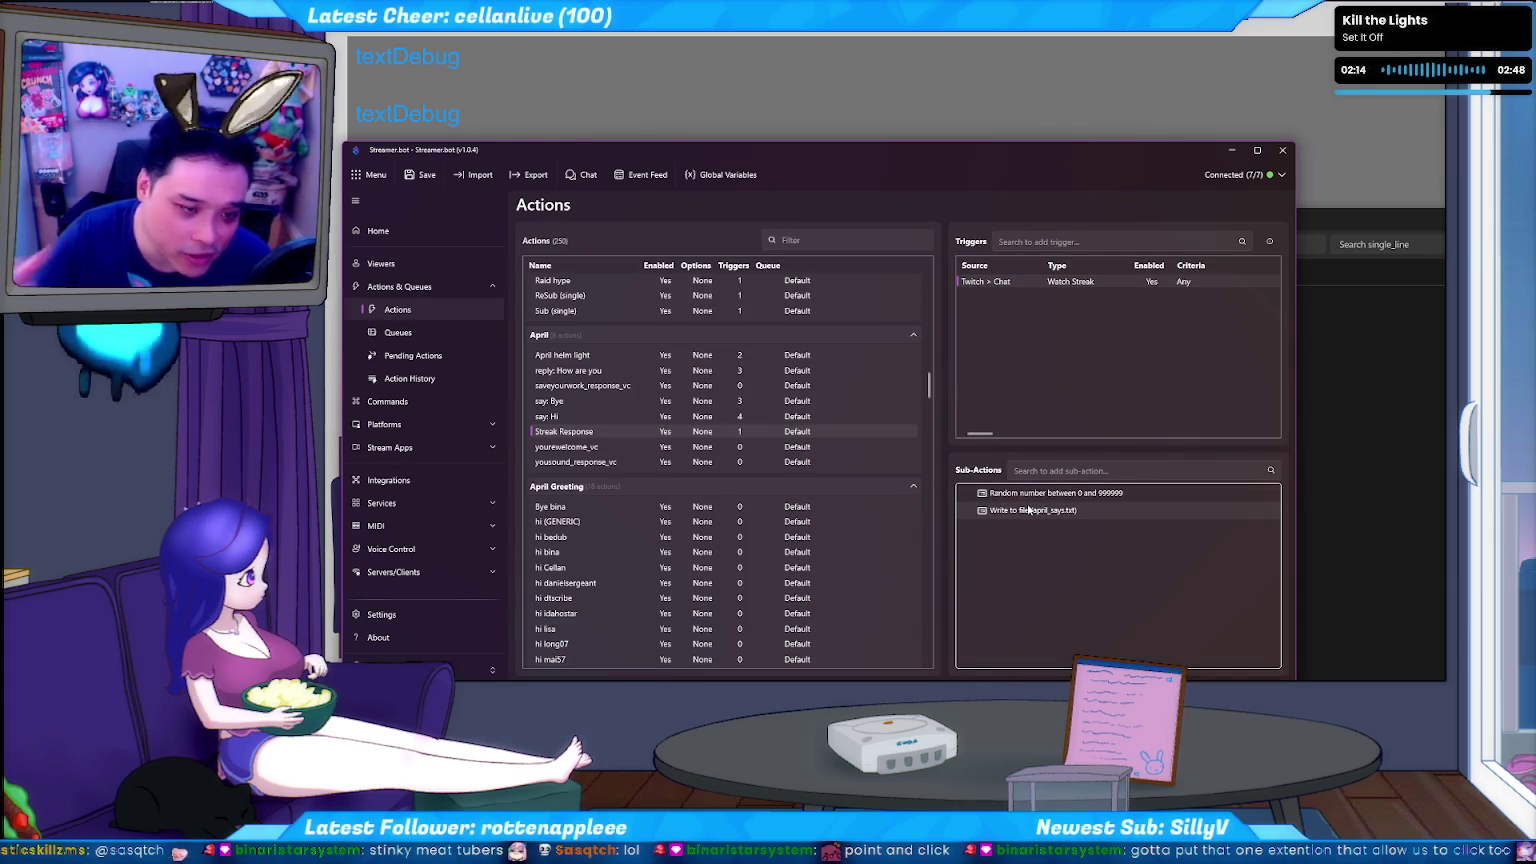
Browse past hi (GENERIC) and hi bina to show the say: Bye action's triggers and sub-actions.
left_click(561, 506)
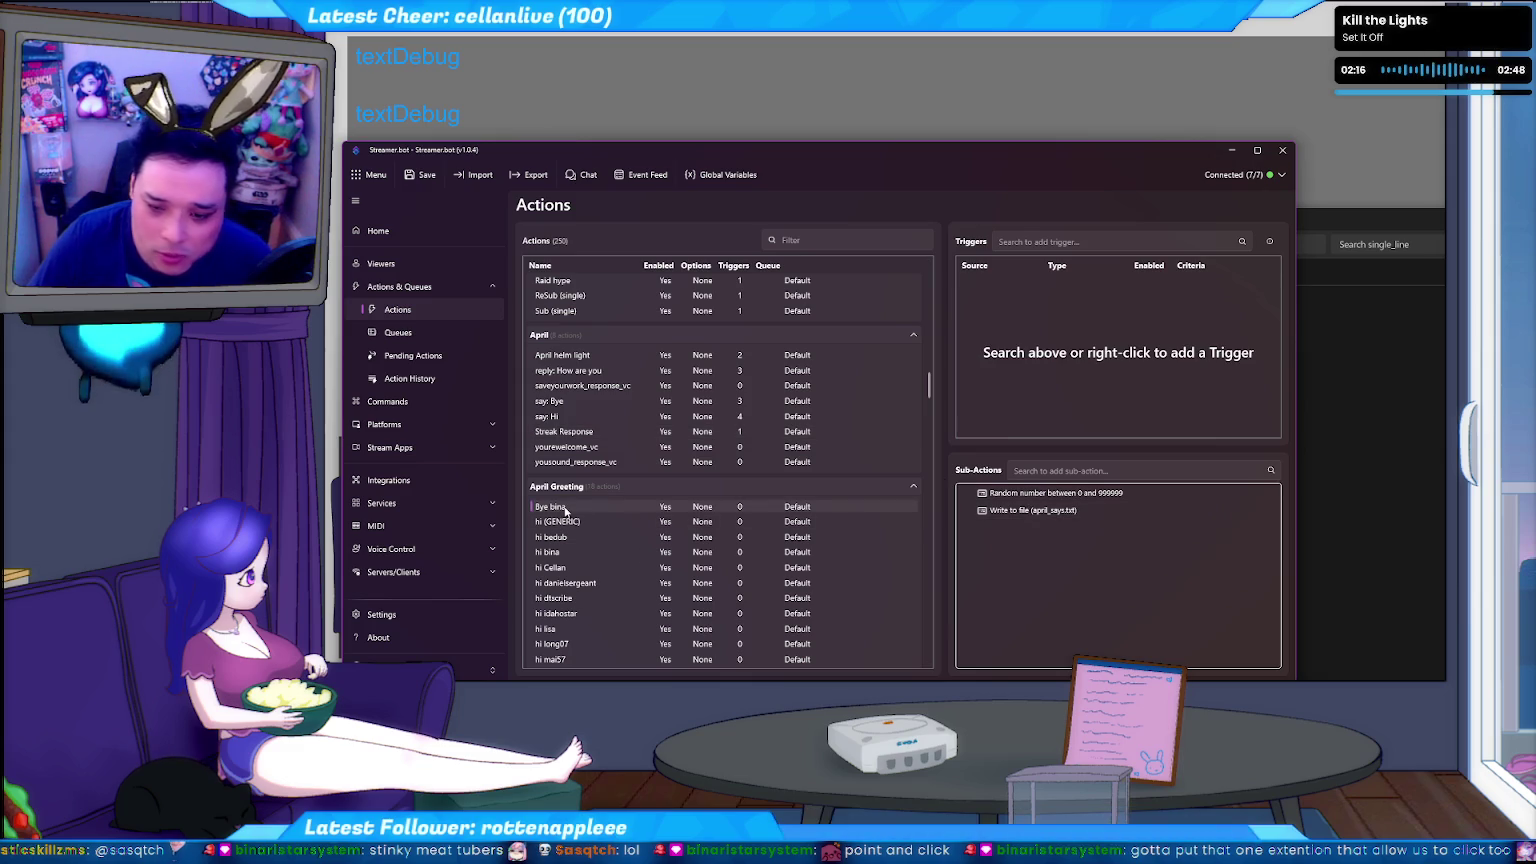
left_click(576, 525)
scroll(618, 513, "down", 4)
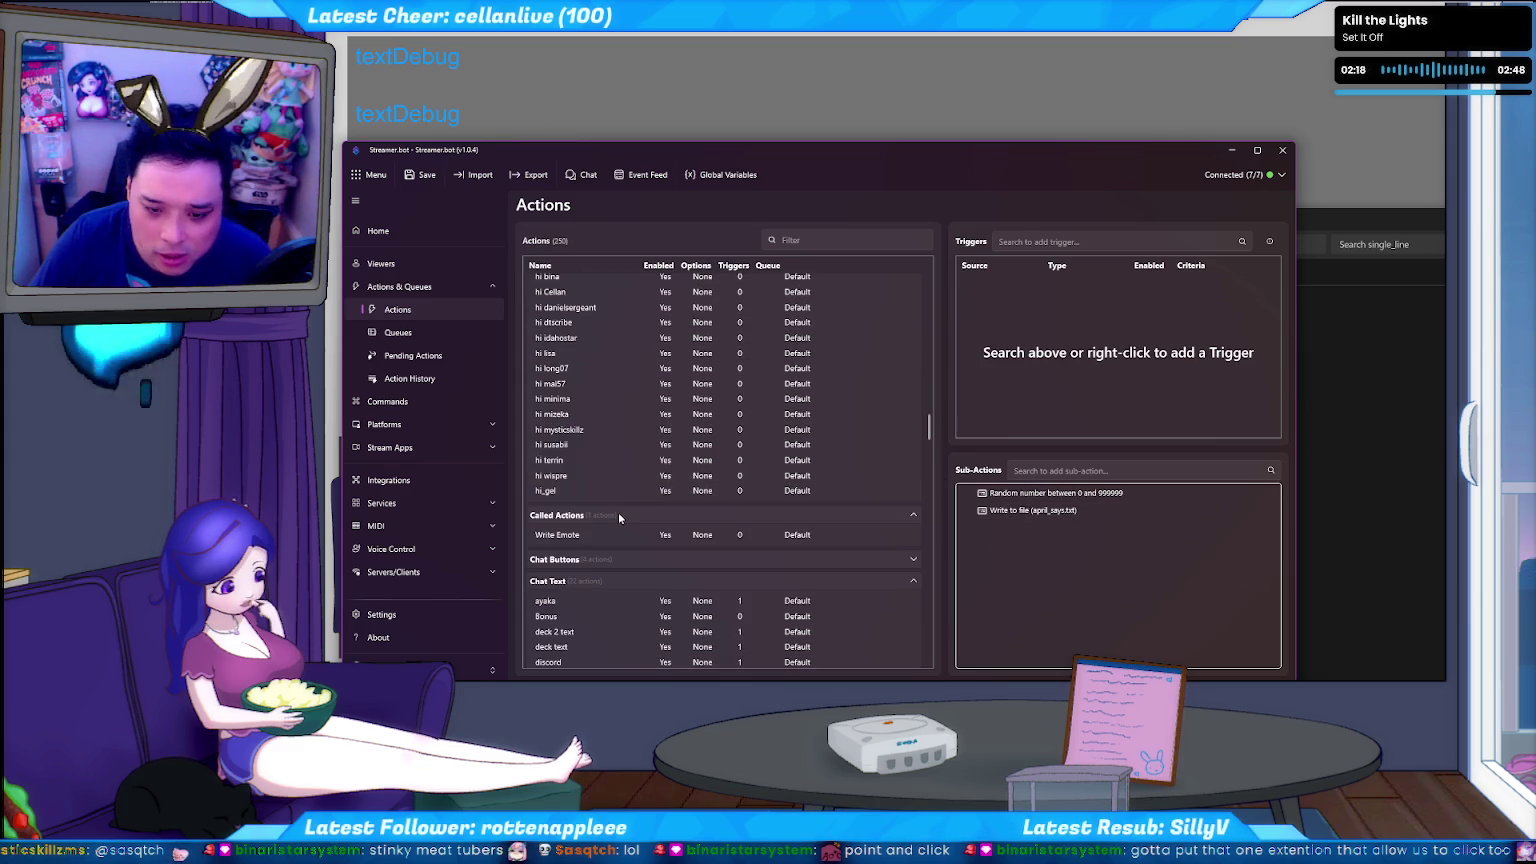
scroll(618, 513, "down", 2)
scroll(620, 513, "up", 2)
scroll(621, 513, "up", 2)
left_click(585, 442)
scroll(575, 434, "up", 3)
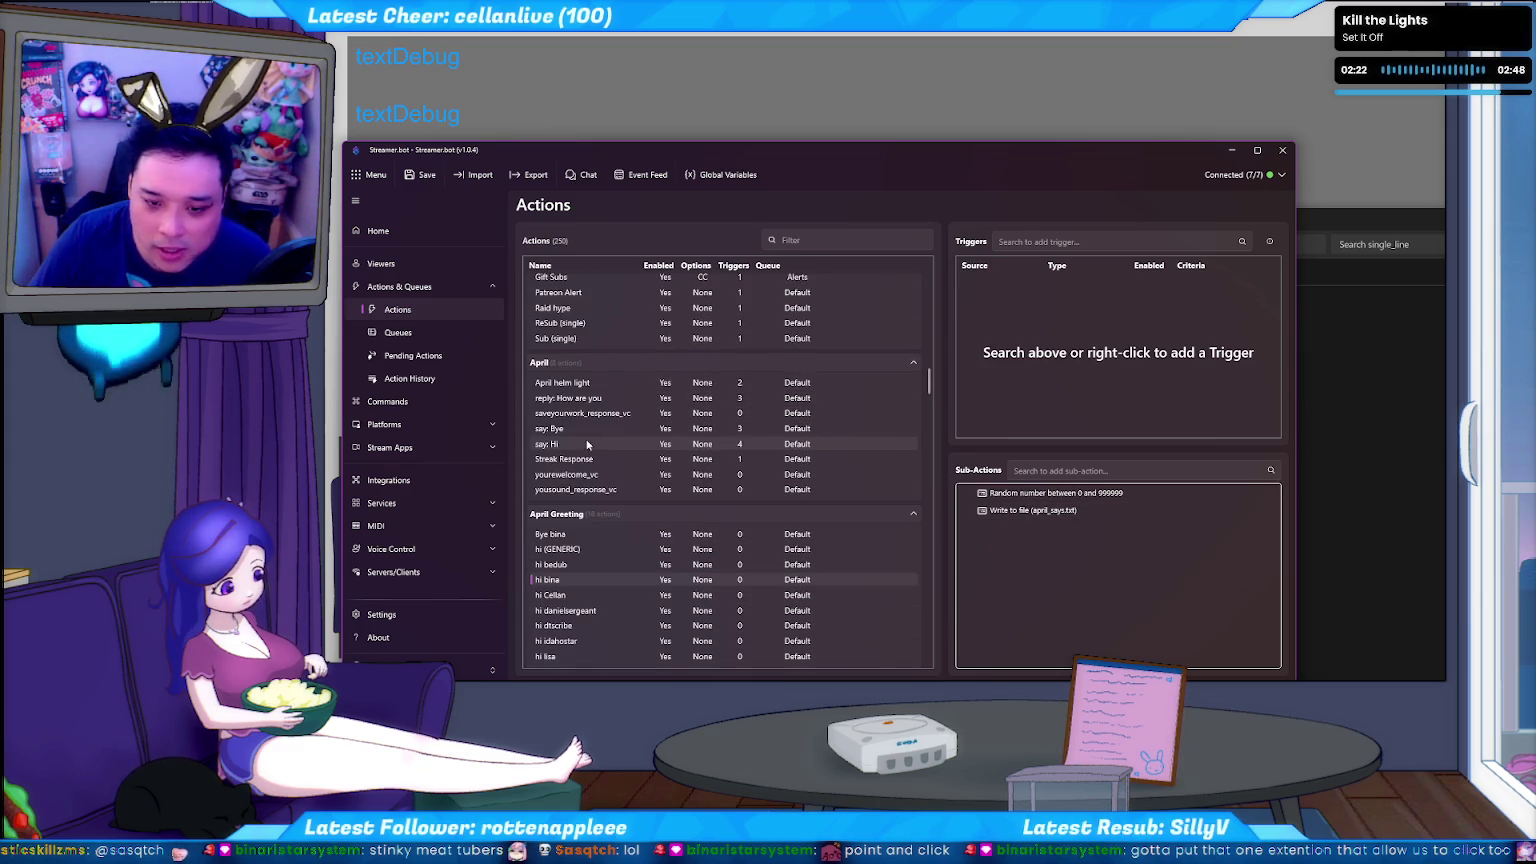
left_click(563, 430)
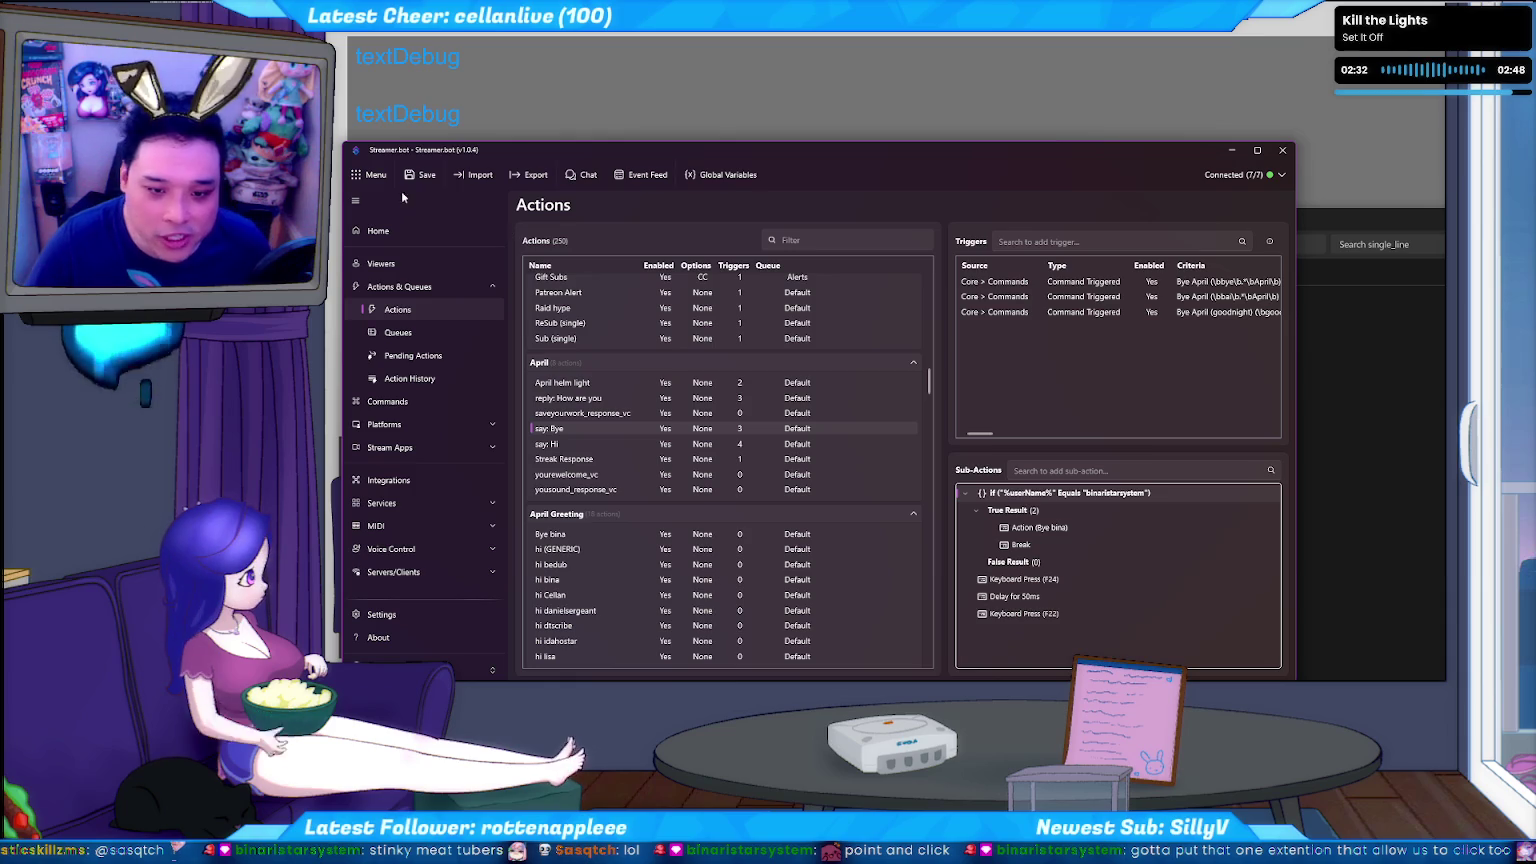
left_click(410, 378)
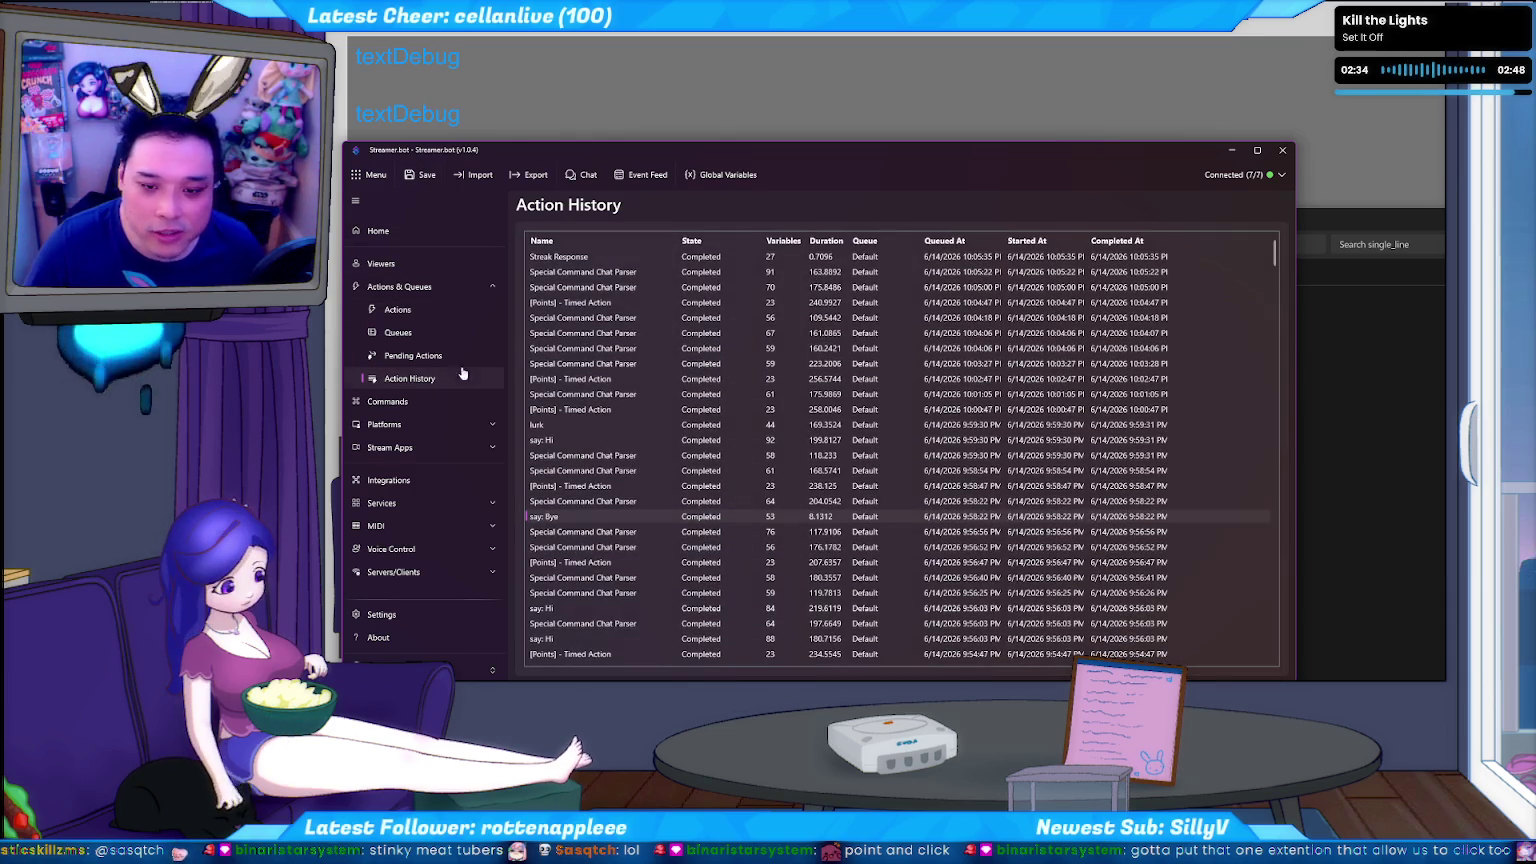
Inspect the Streak Response run's recorded variables, then close that window.
right_click(606, 256)
left_click(650, 267)
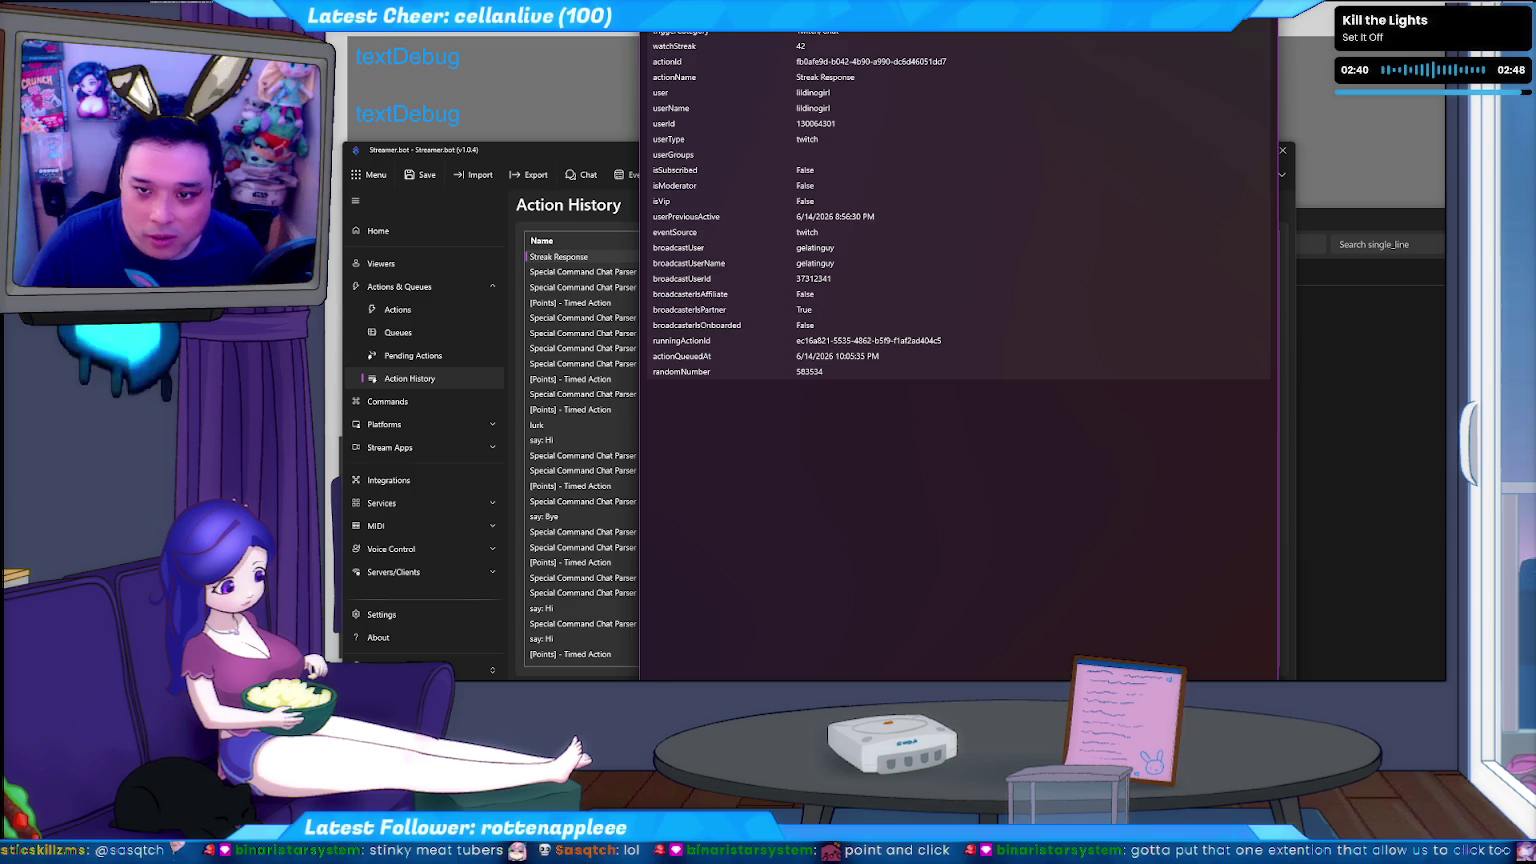
left_click_drag(740, 424, 500, 347)
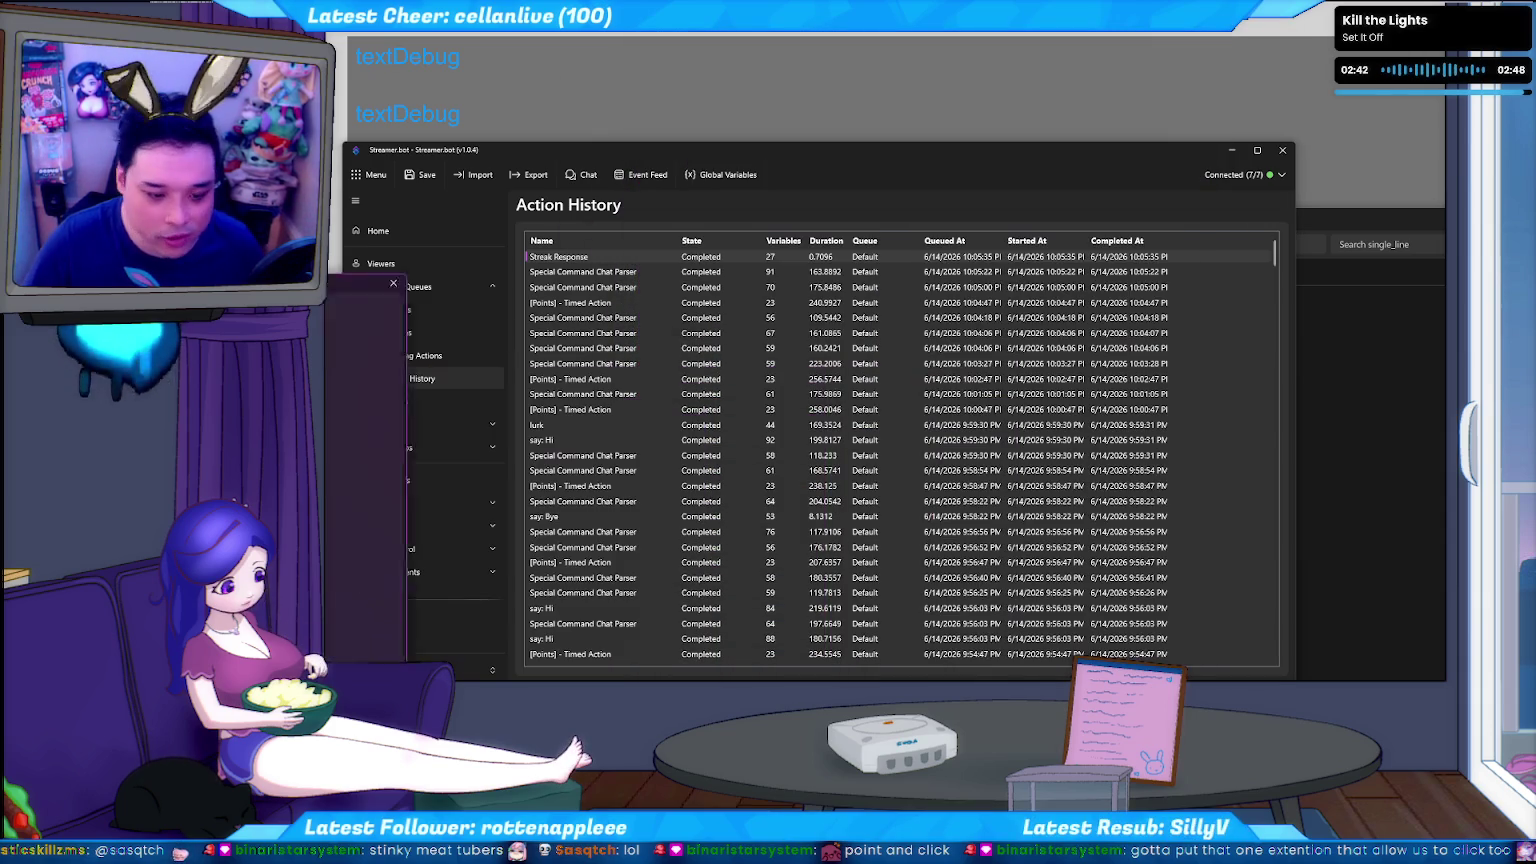
mouse_move(501, 347)
left_mouse_down()
mouse_move(776, 39)
mouse_move(851, 73)
left_mouse_up()
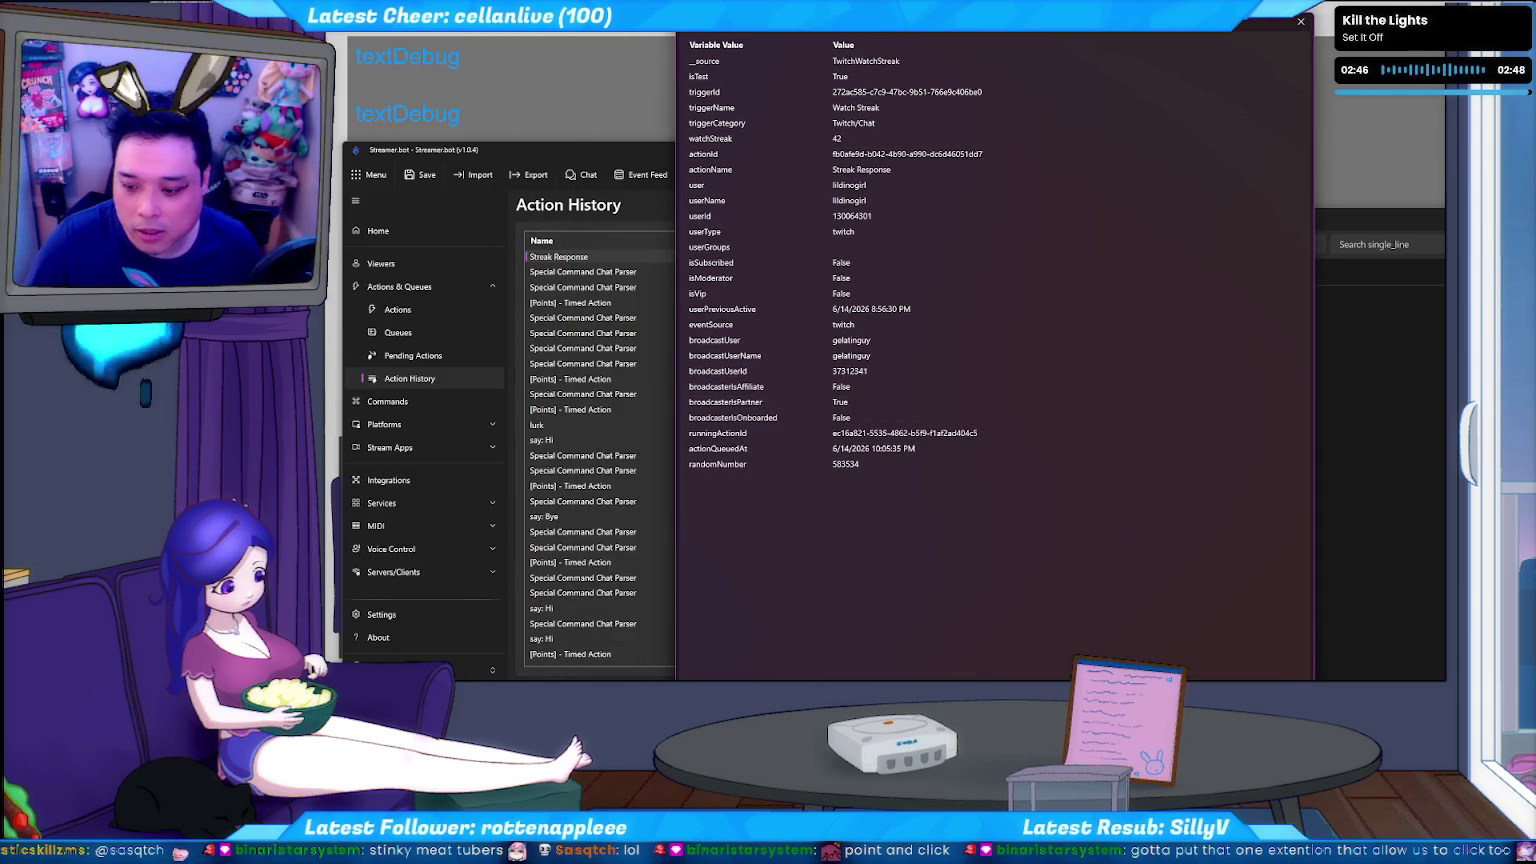
left_click_drag(1193, 32, 1204, 32)
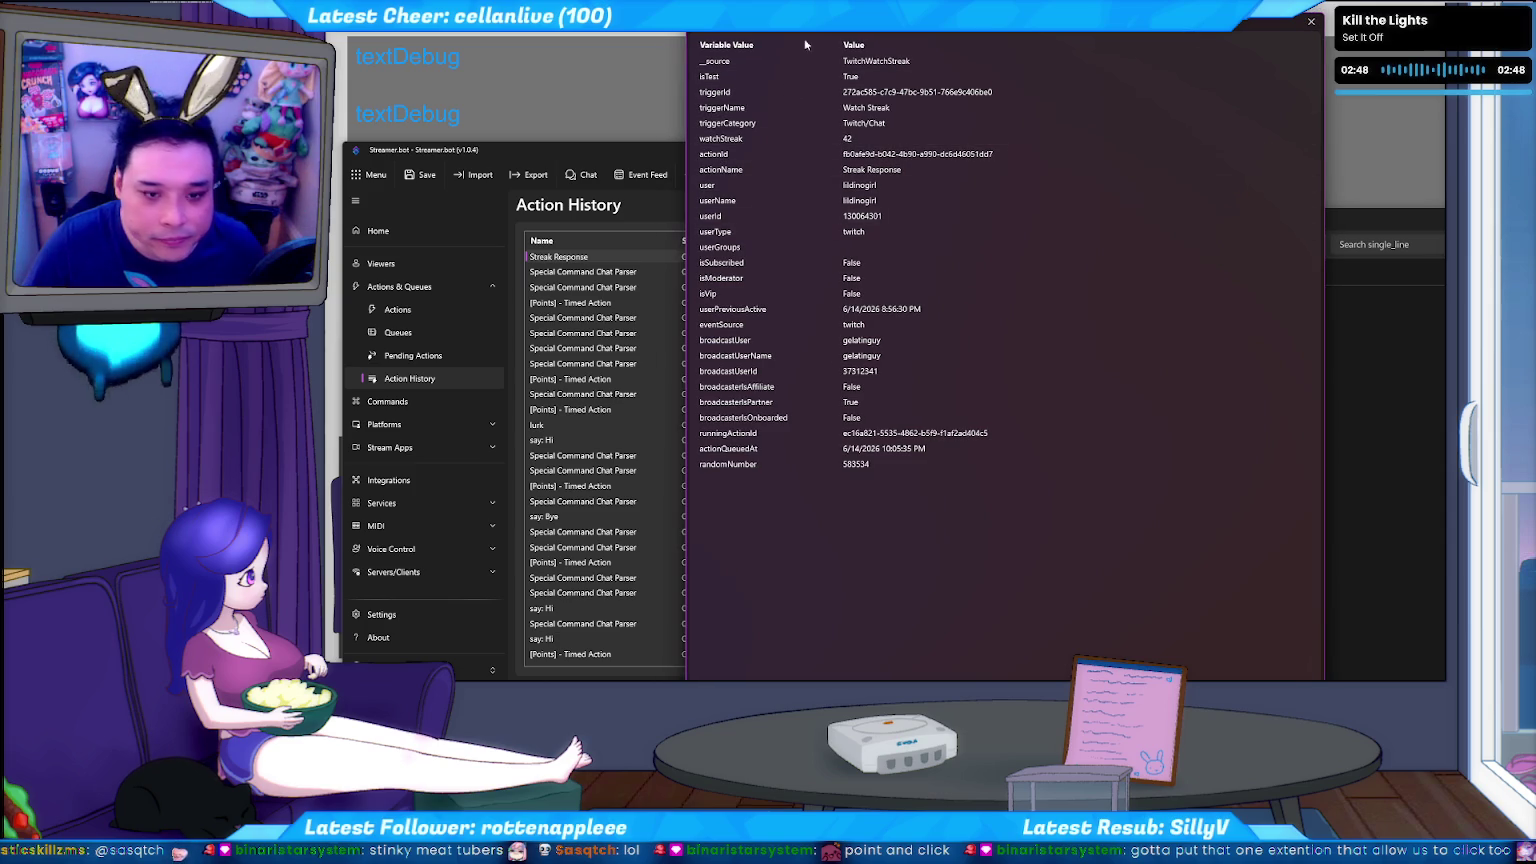
left_click_drag(1203, 32, 1203, 62)
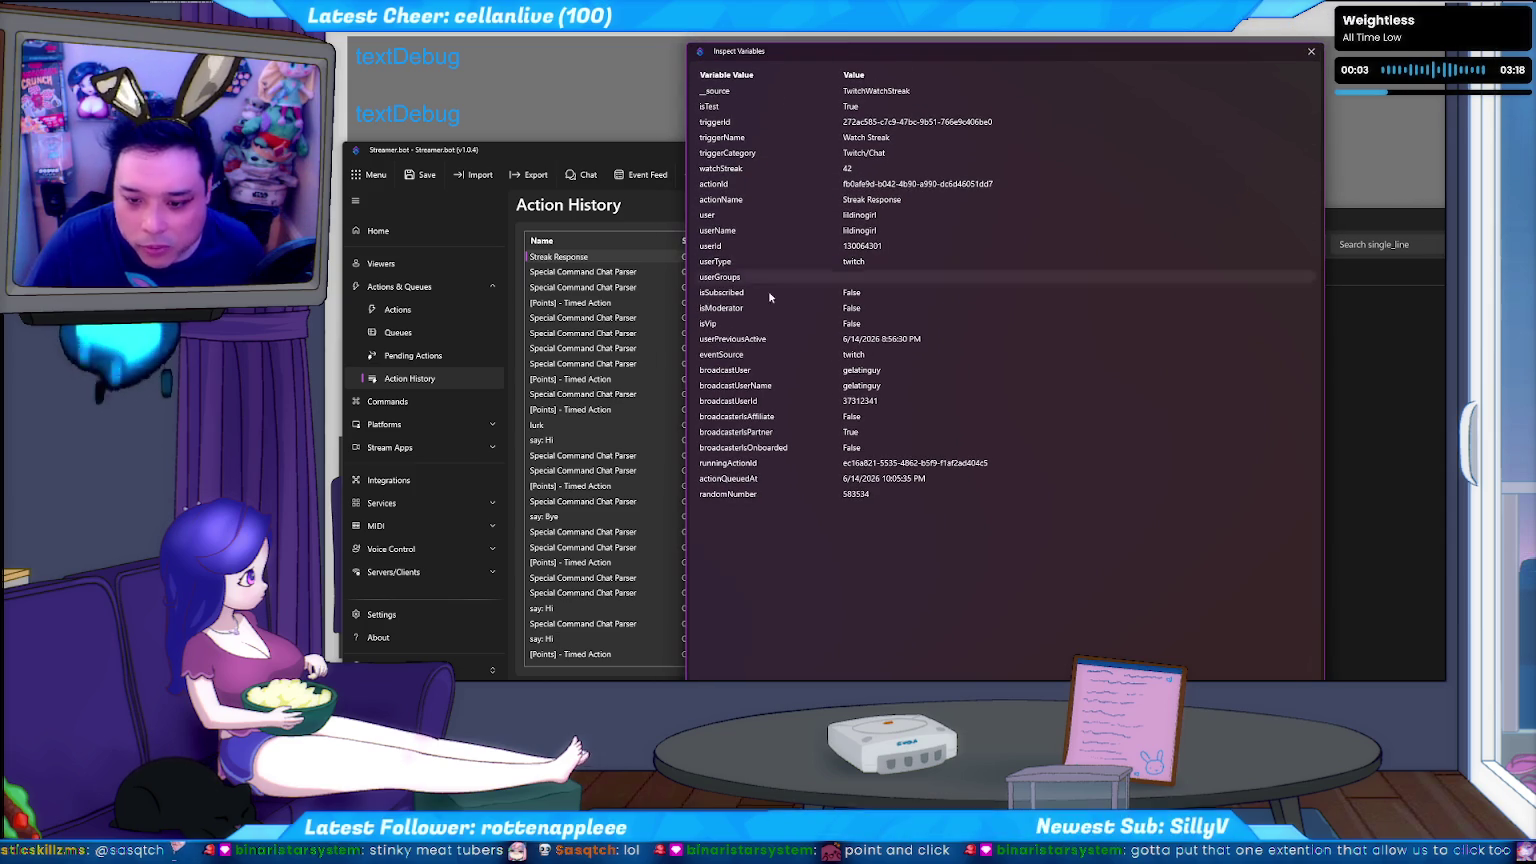
left_click(1311, 51)
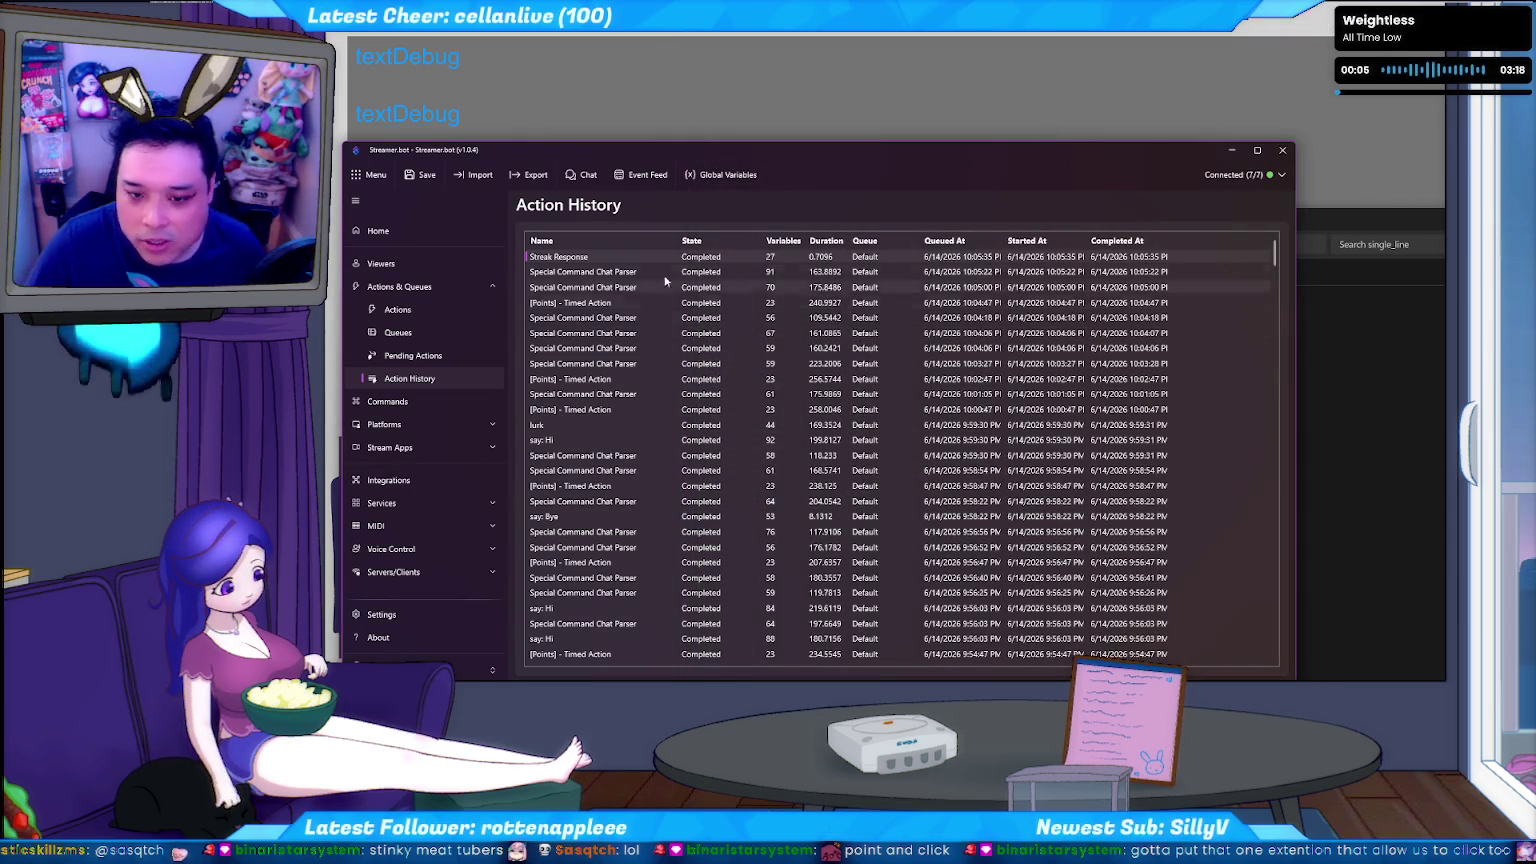
Reopen Inspect Variables for the Streak Response run, review the values and close it.
right_click(633, 258)
left_click(665, 283)
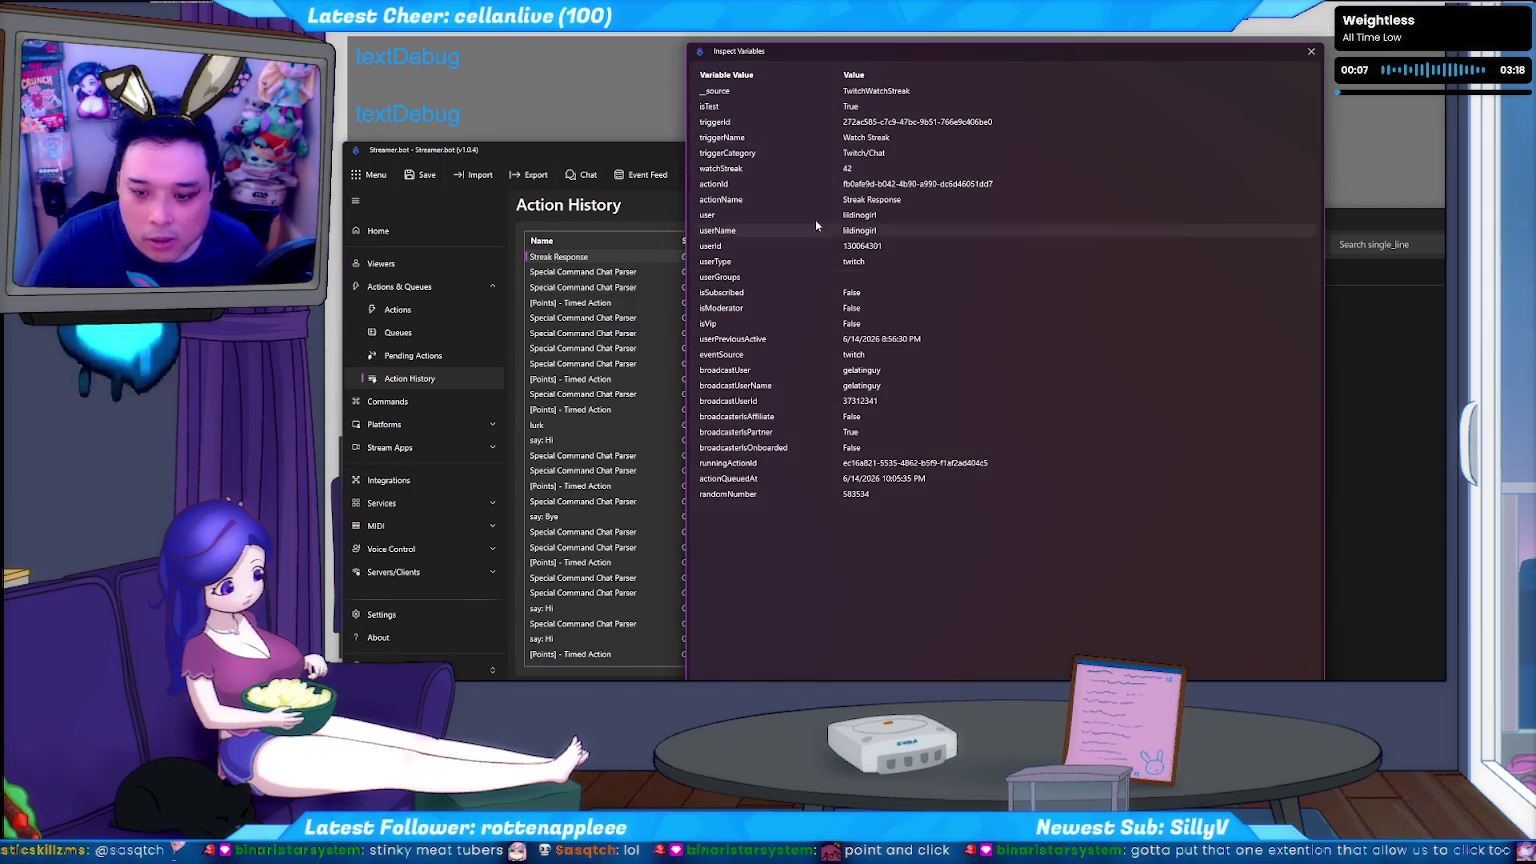
left_click_drag(993, 60, 994, 104)
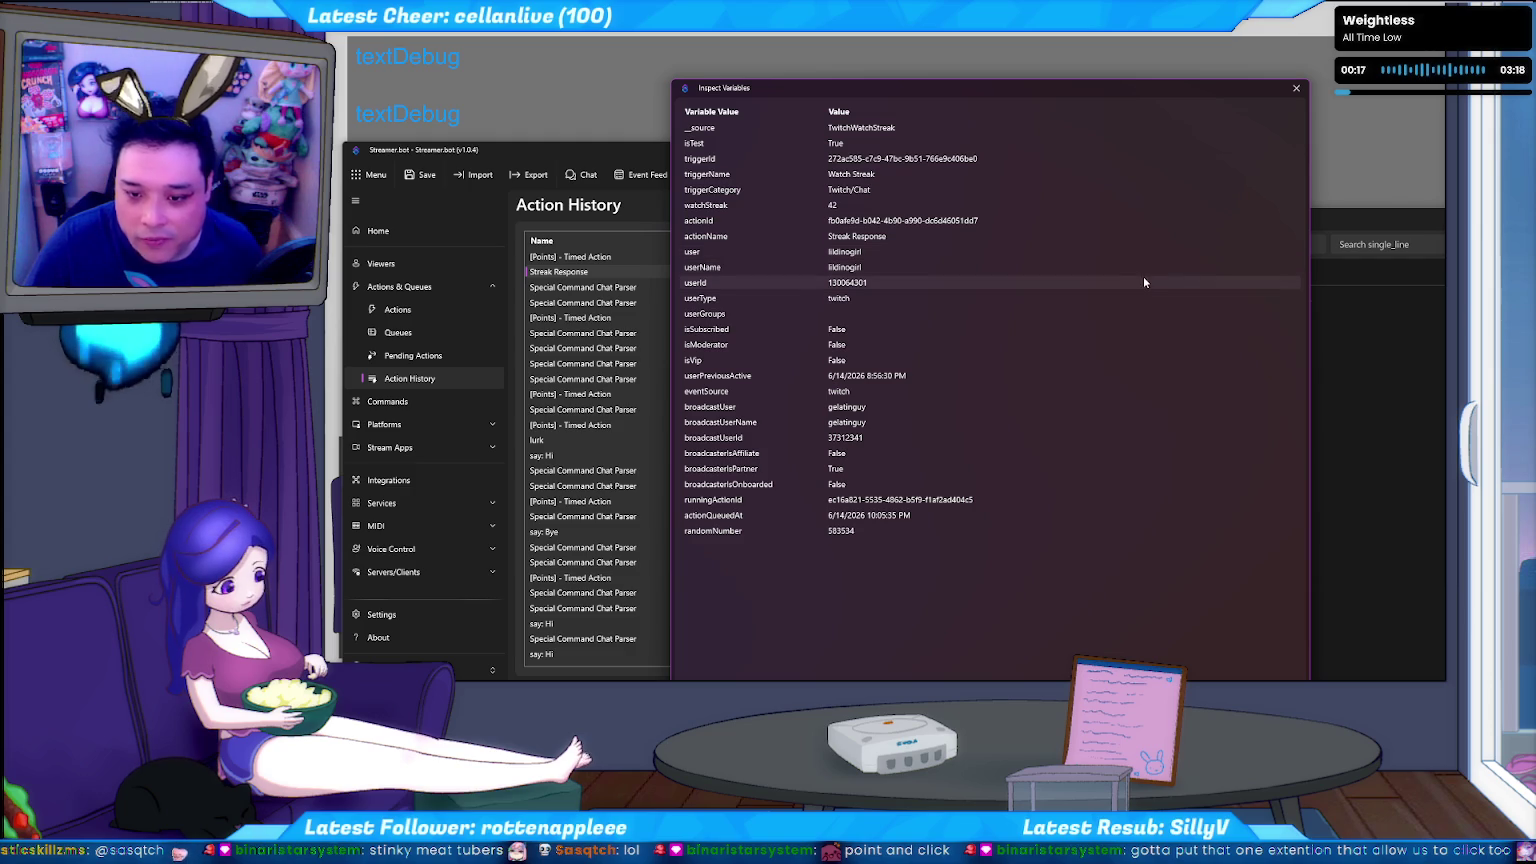
left_click(1295, 88)
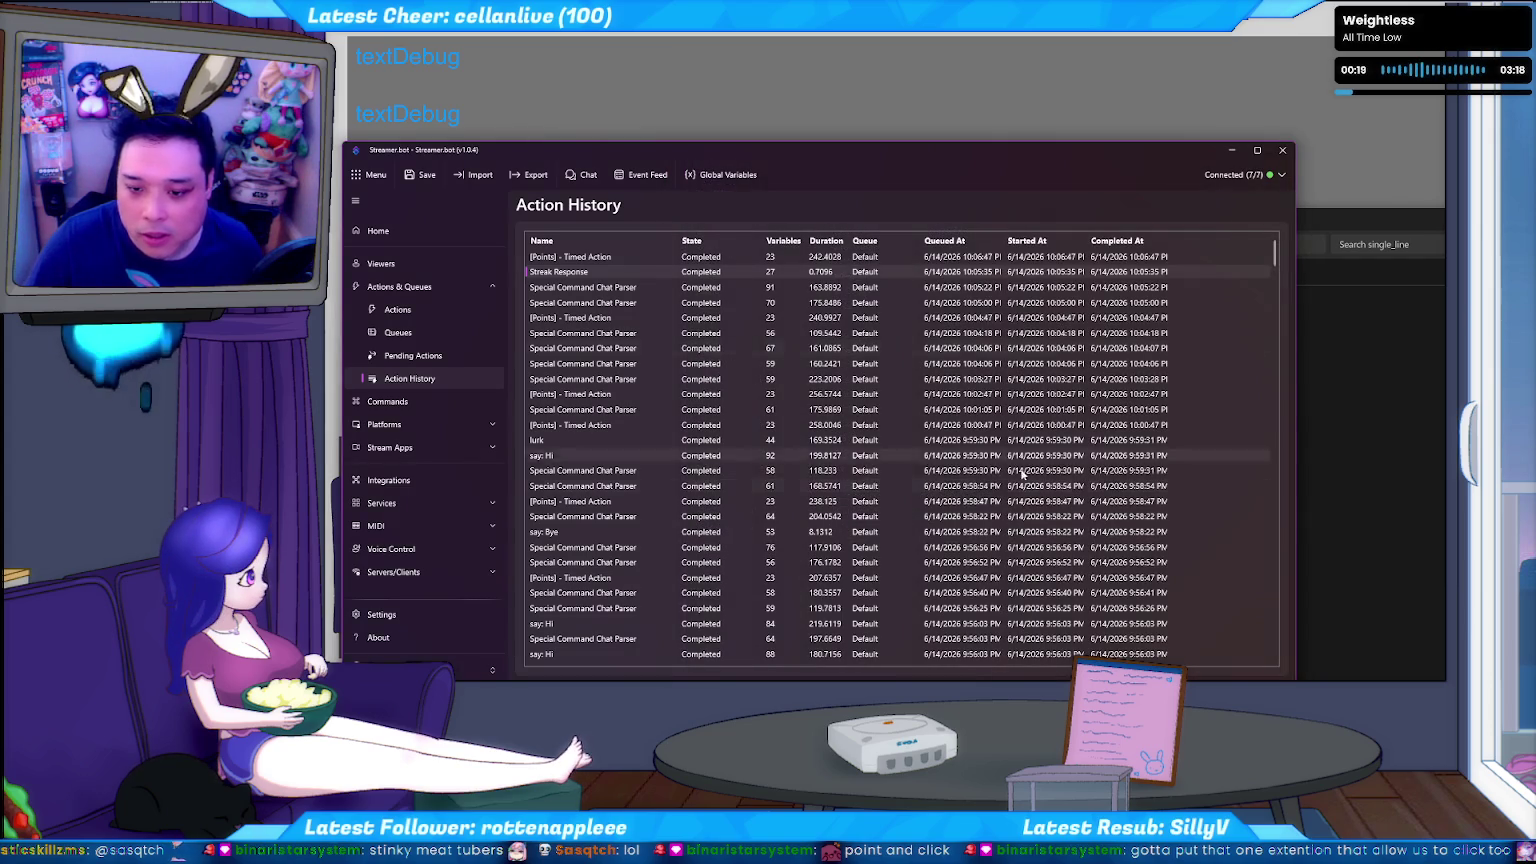
left_click(397, 310)
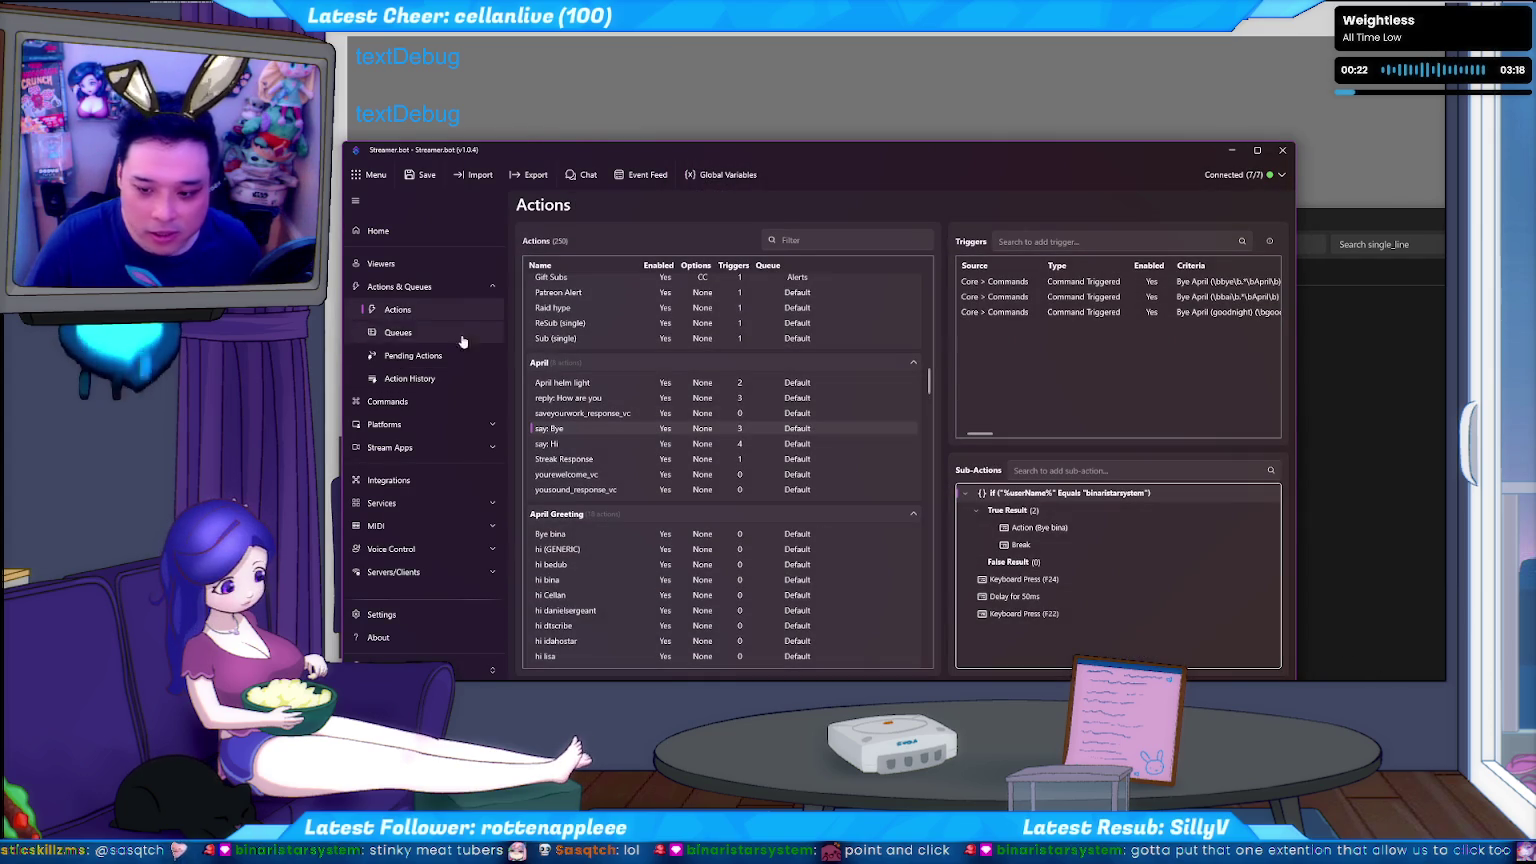
Copy say: Bye's userName If sub-action, then select the Streak Response action.
right_click(1067, 493)
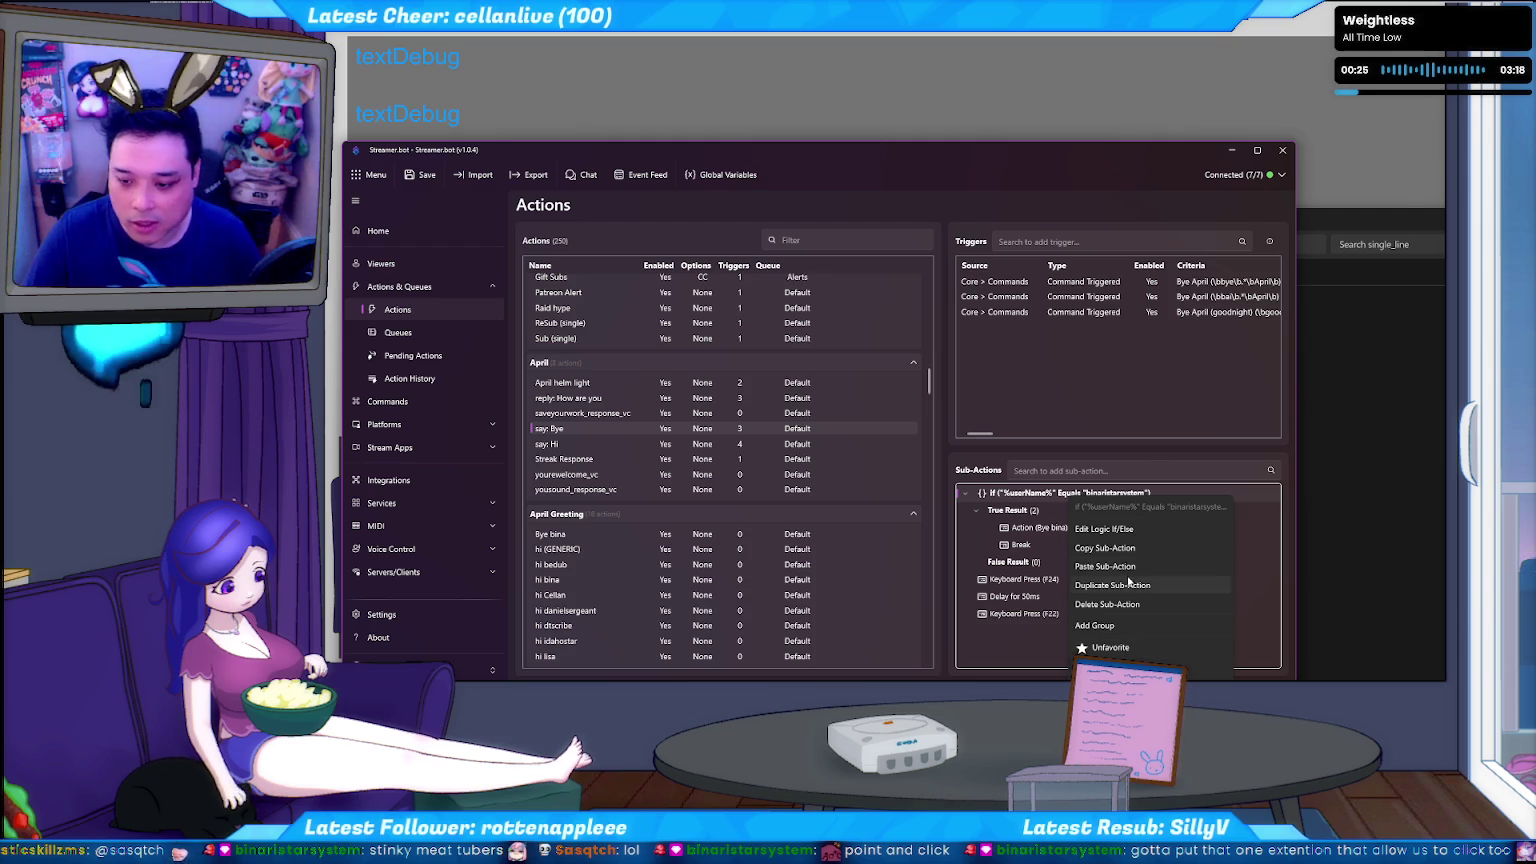
left_click(1134, 549)
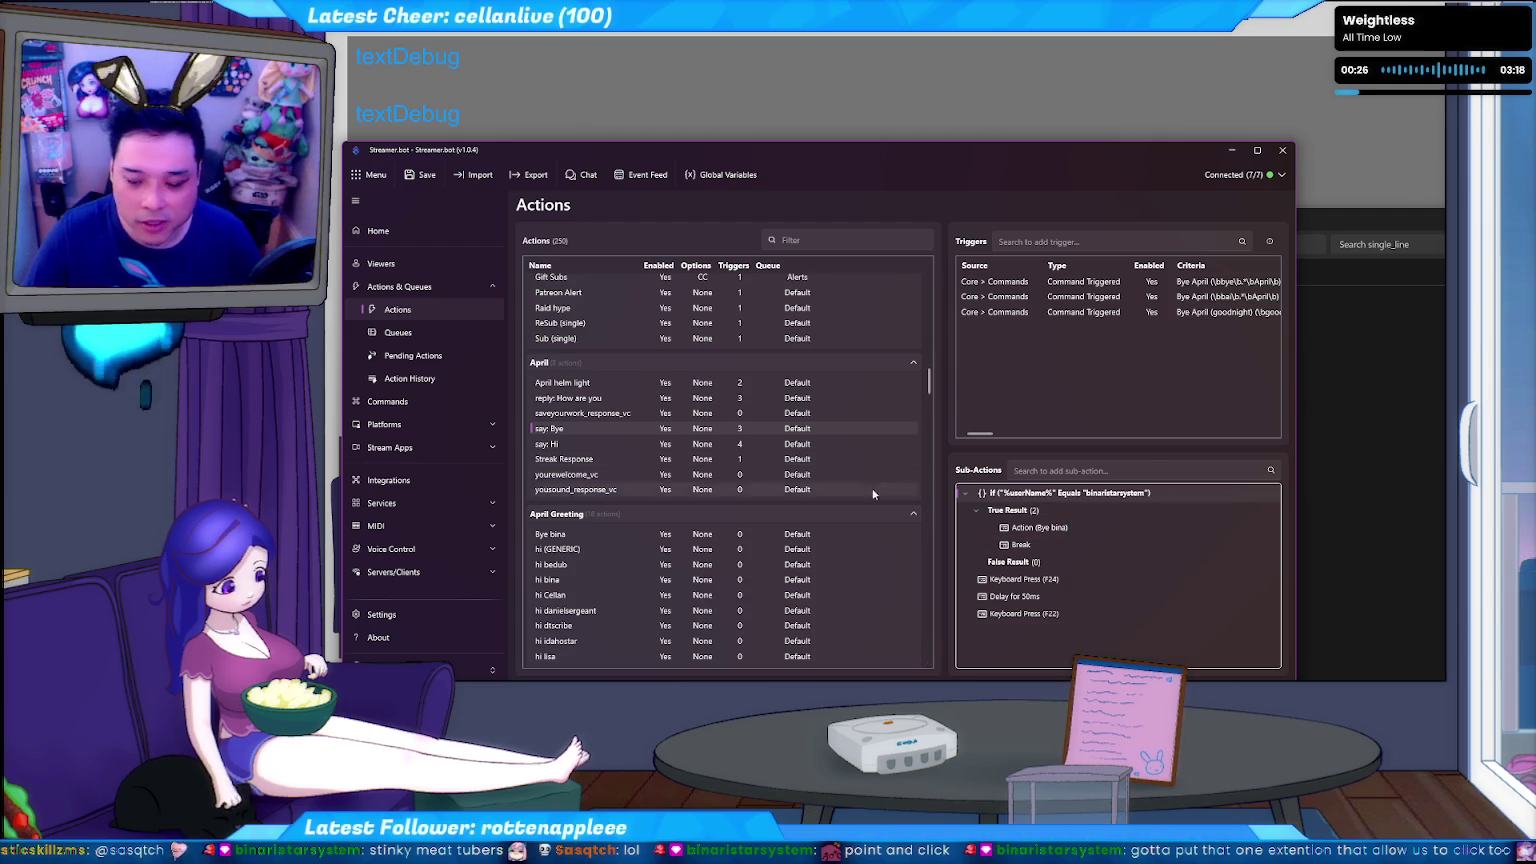
left_click(1052, 511)
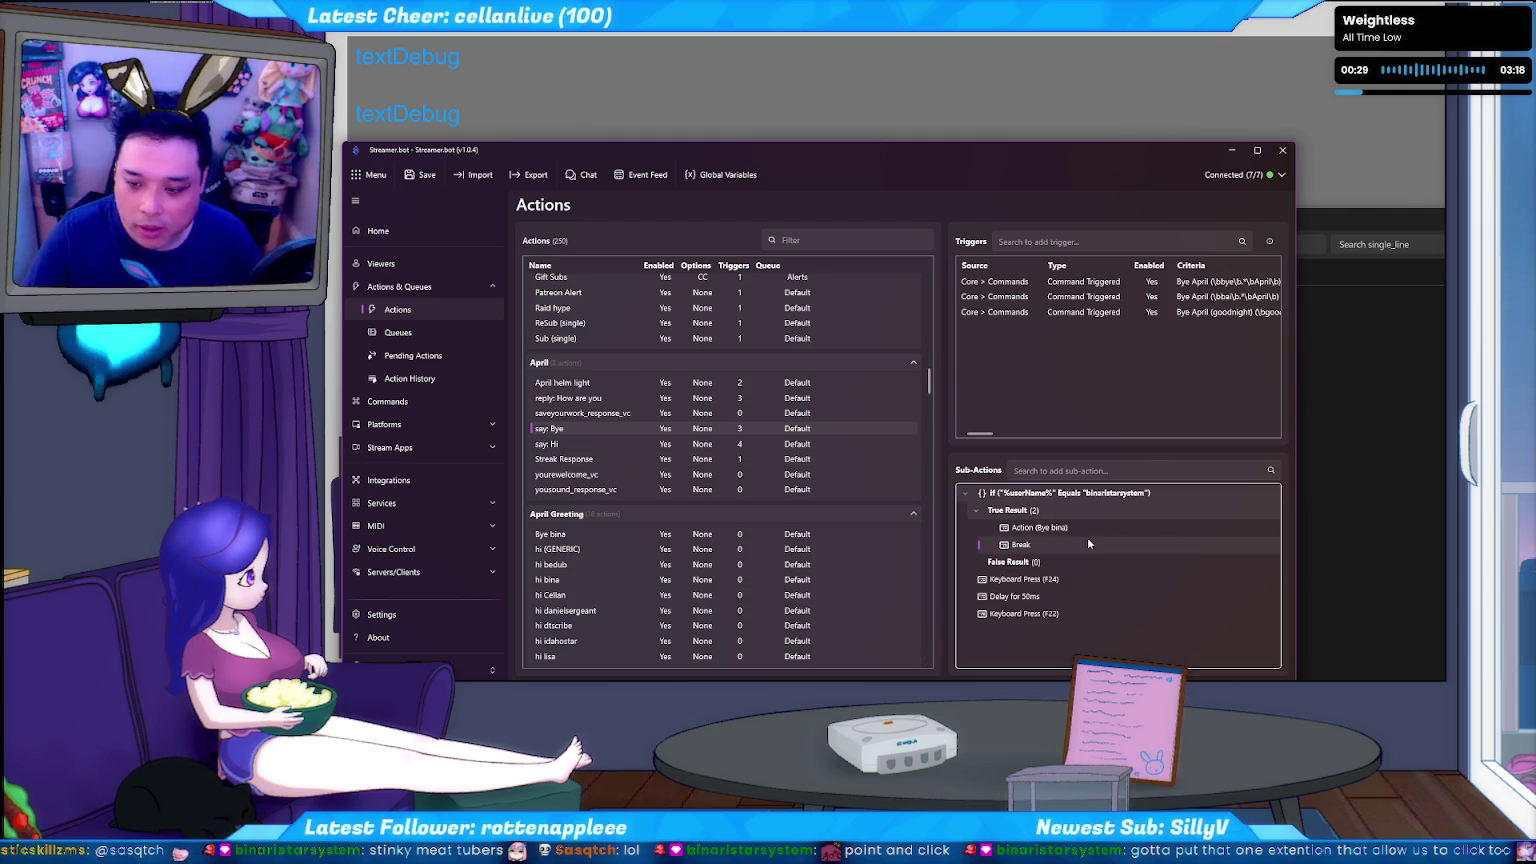
left_click(1087, 543)
key("Up")
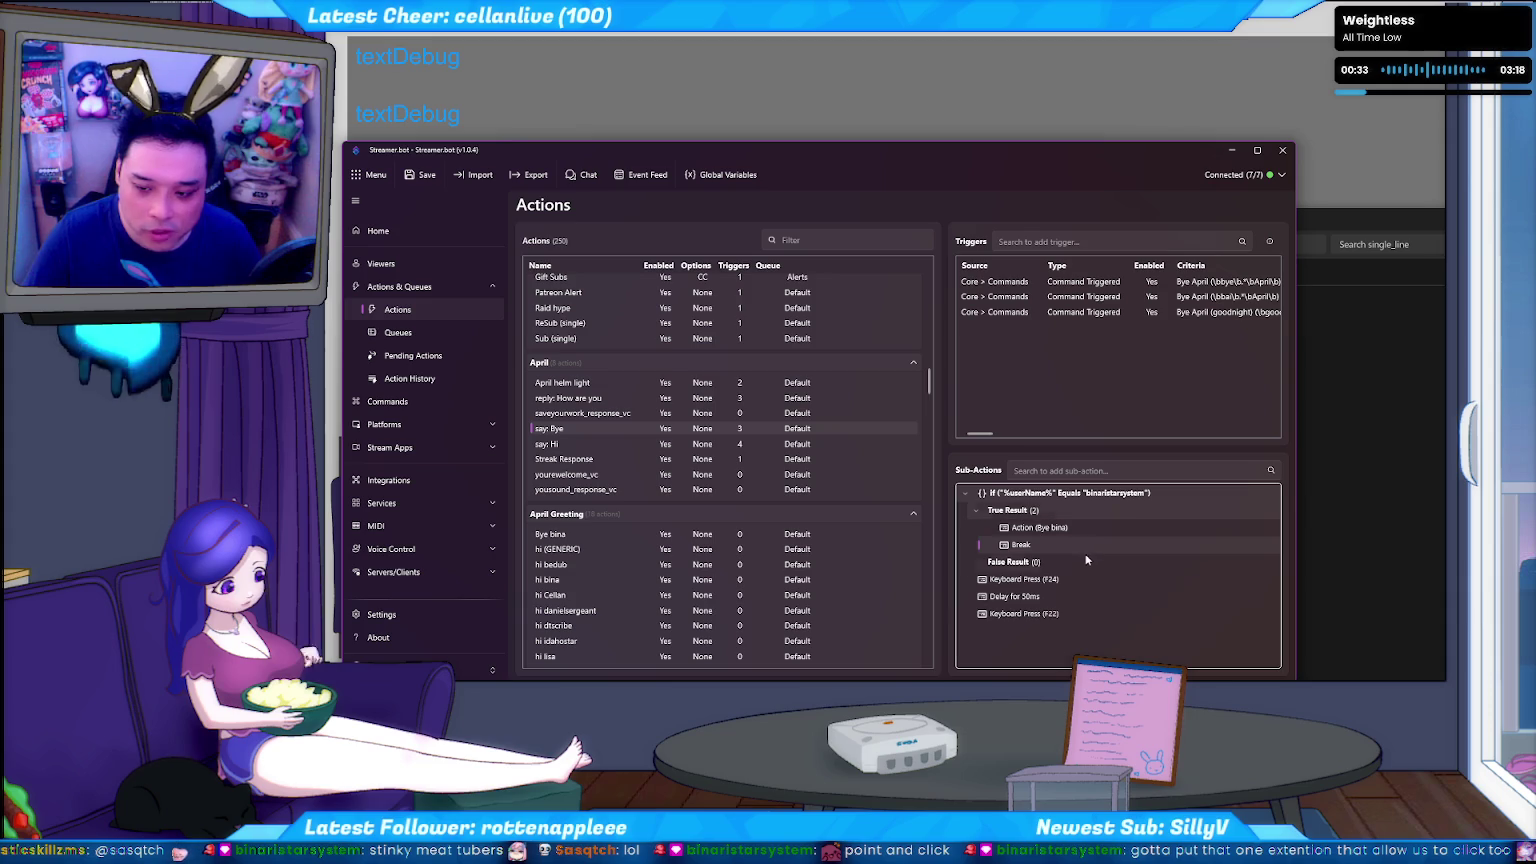
left_click(1096, 495)
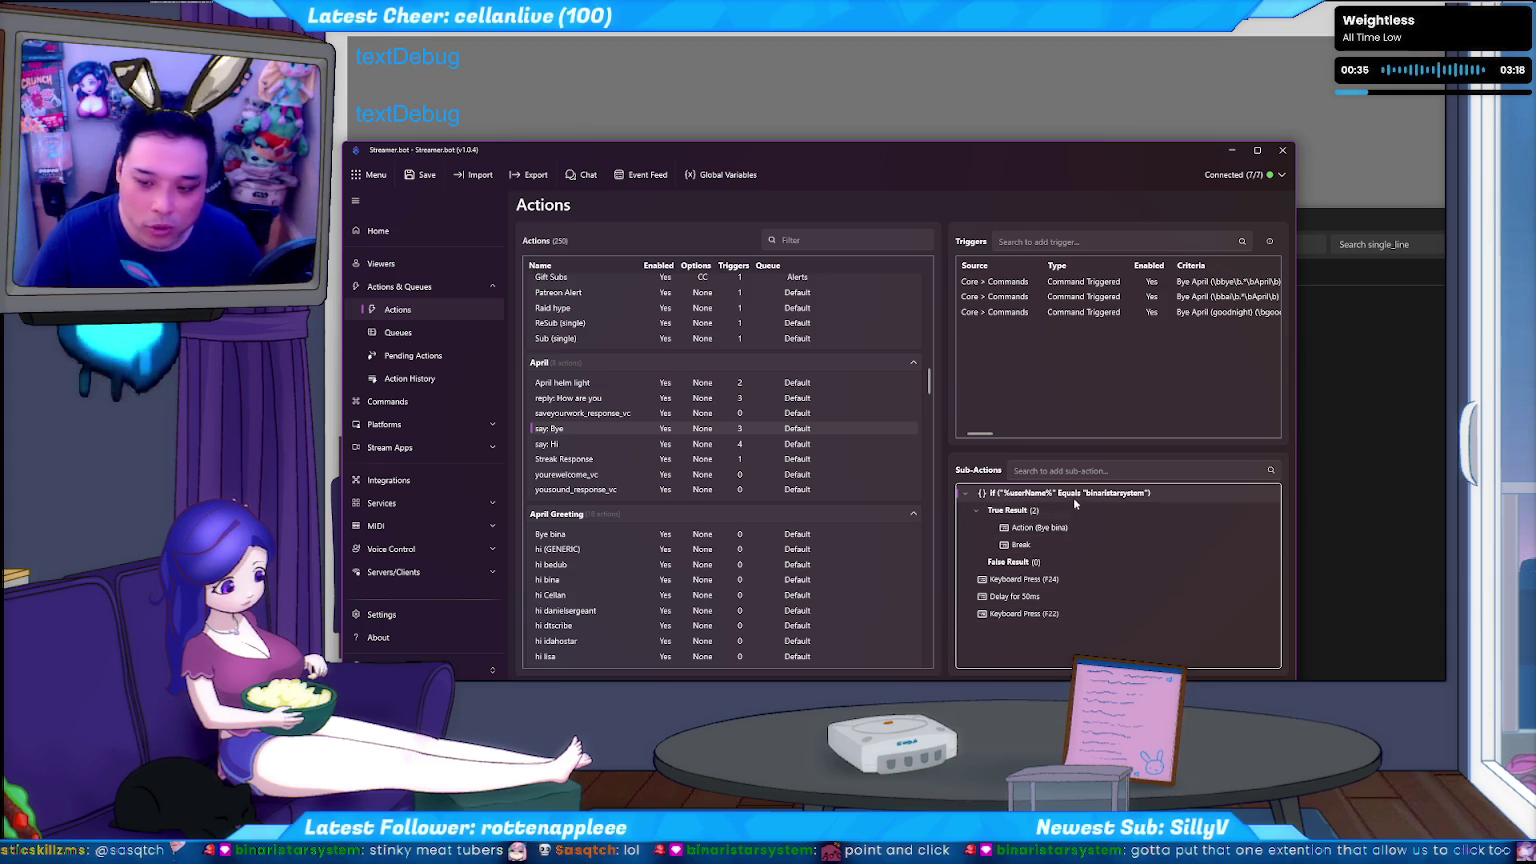
left_click(1131, 546)
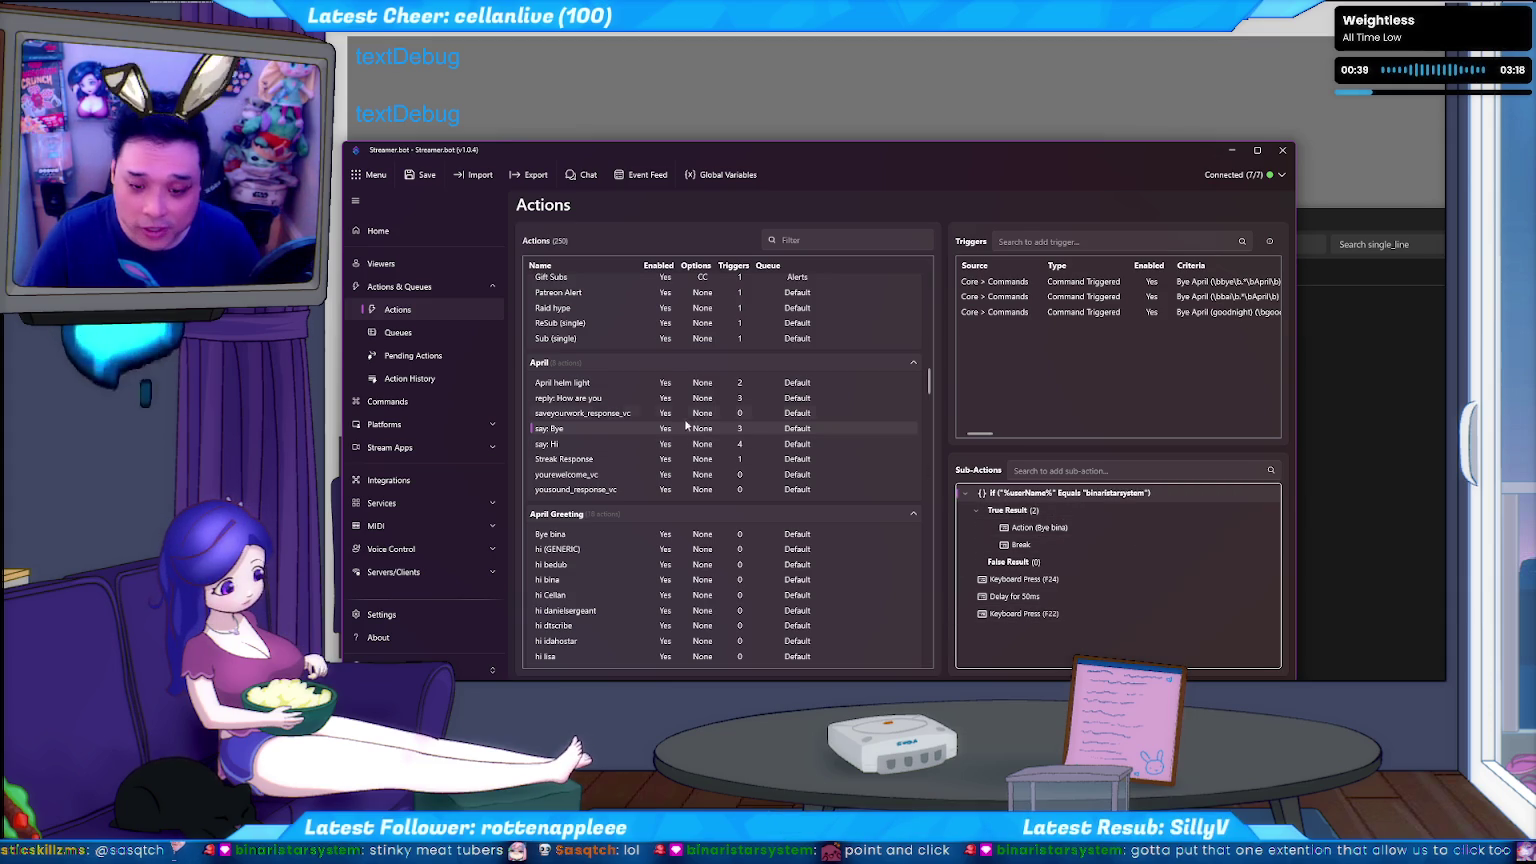
left_click(610, 459)
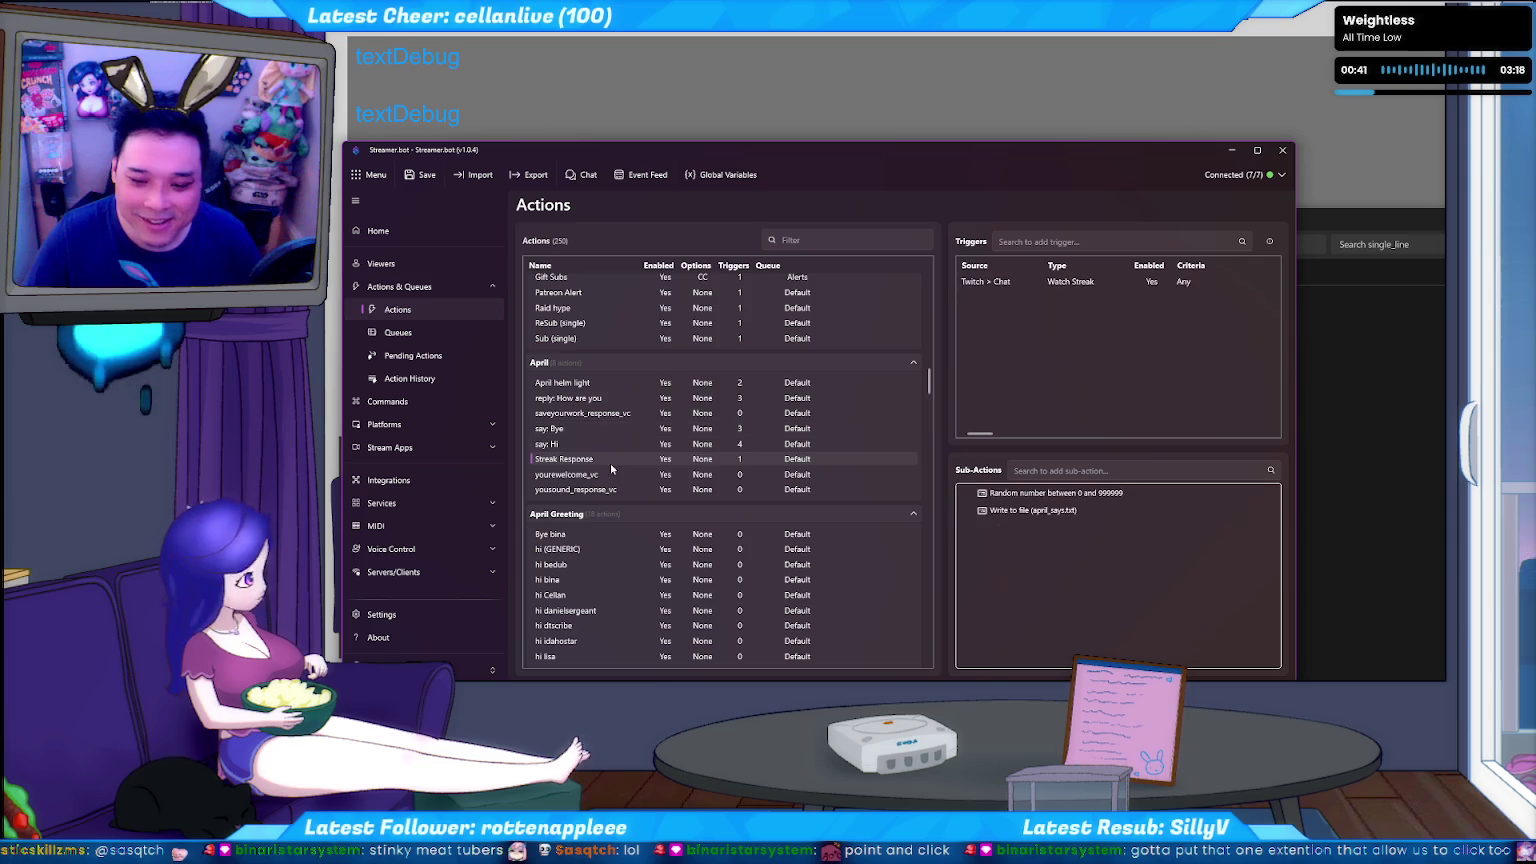
key("ctrl+v")
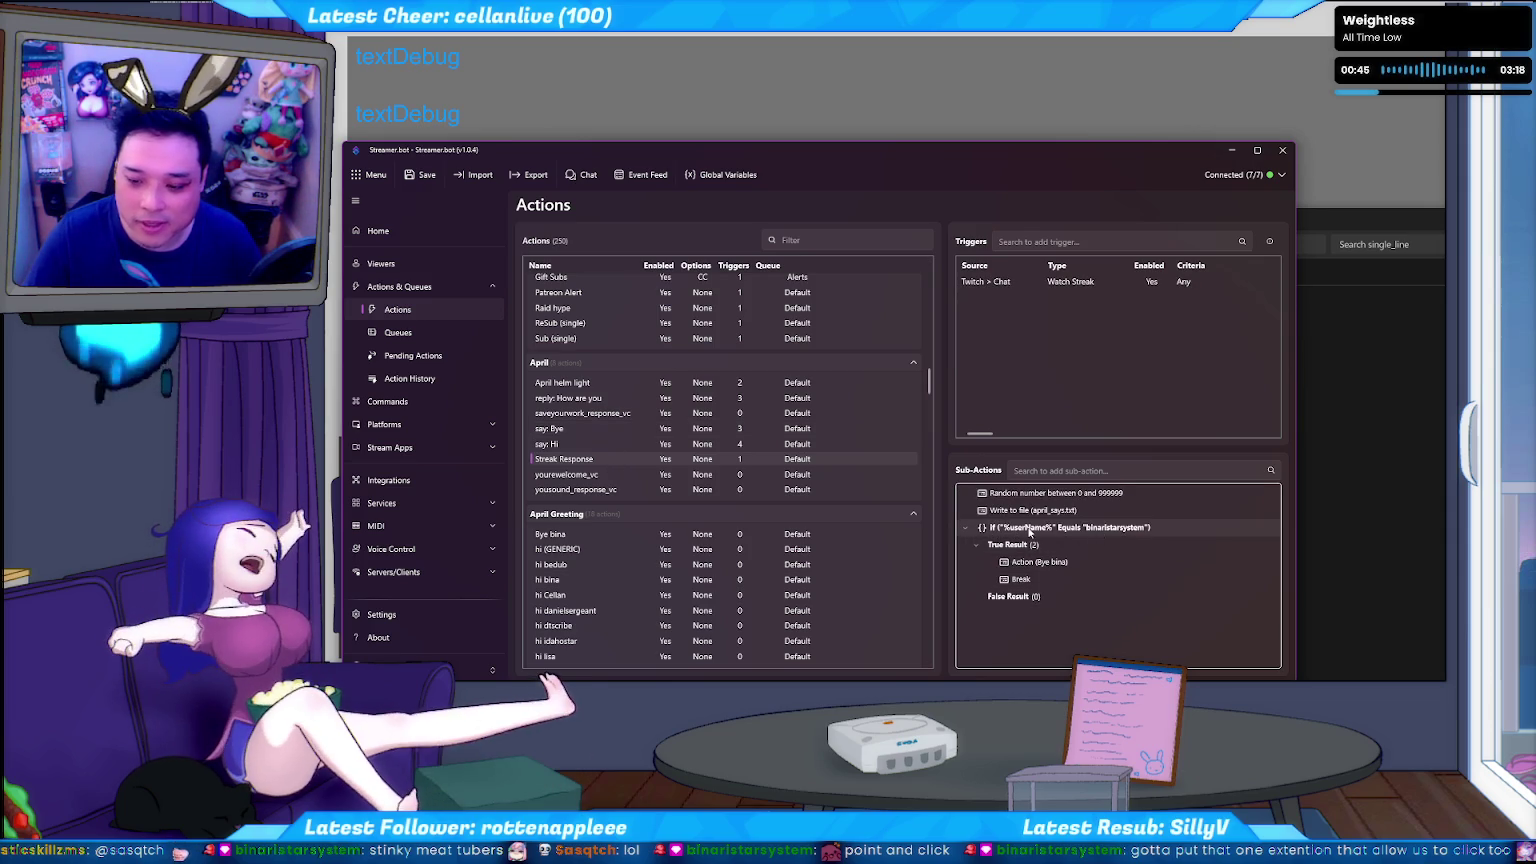
left_click_drag(1034, 527, 1043, 493)
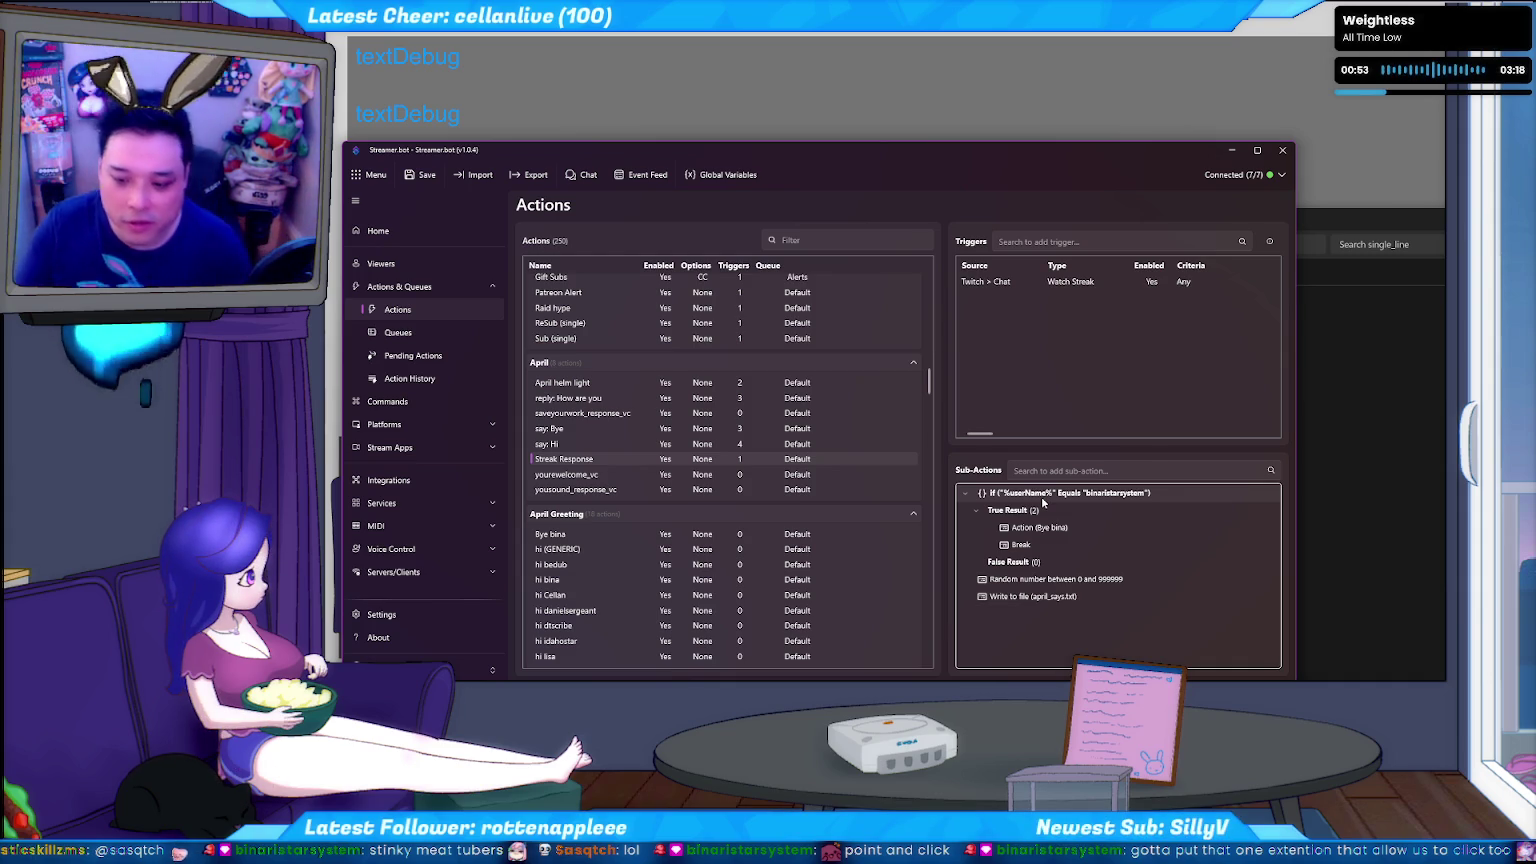
right_click(1049, 495)
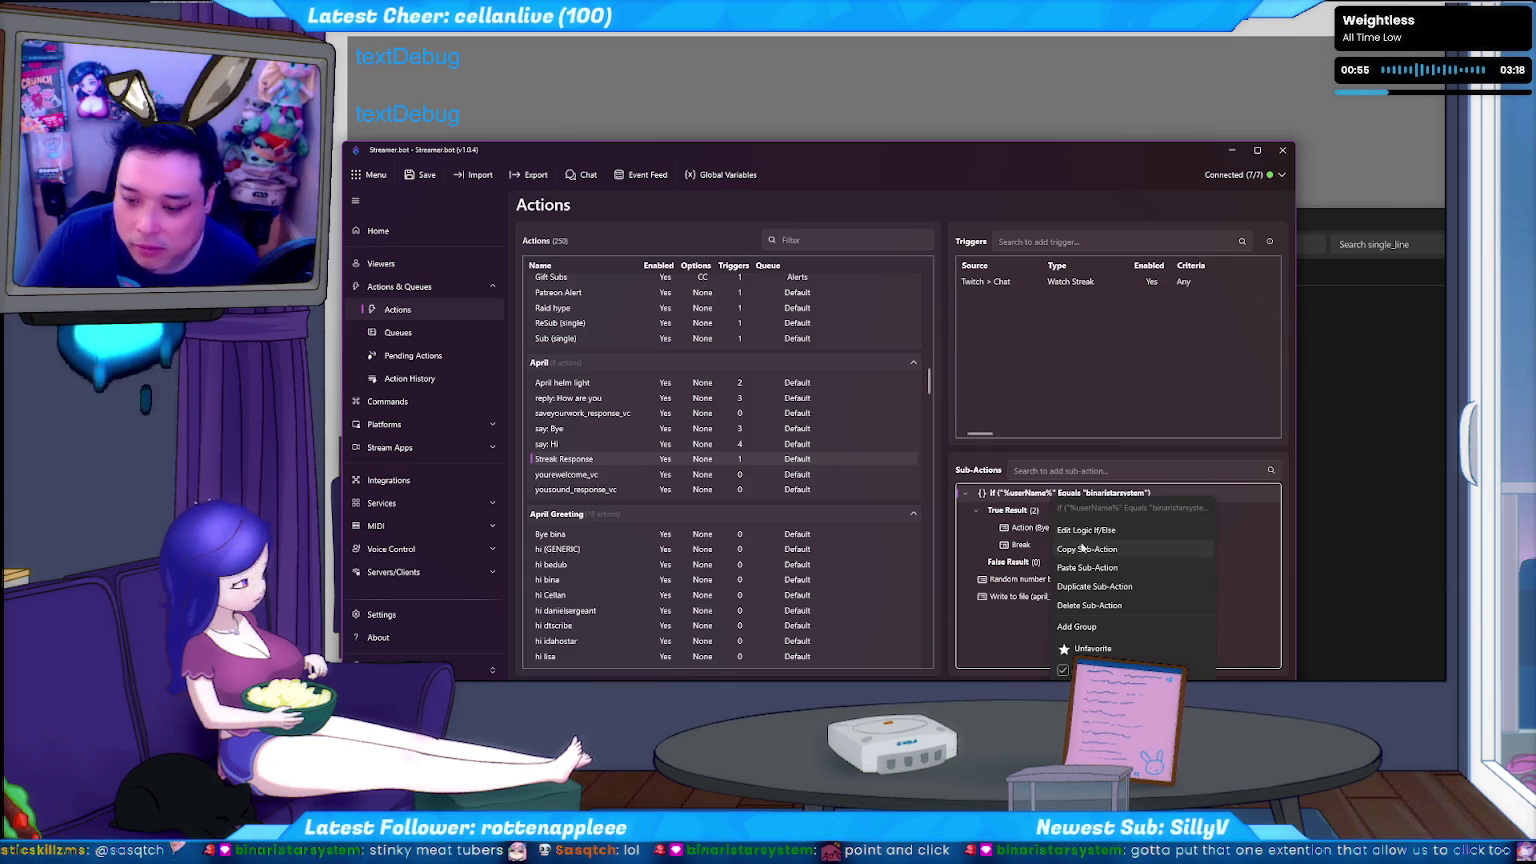
left_click(1086, 605)
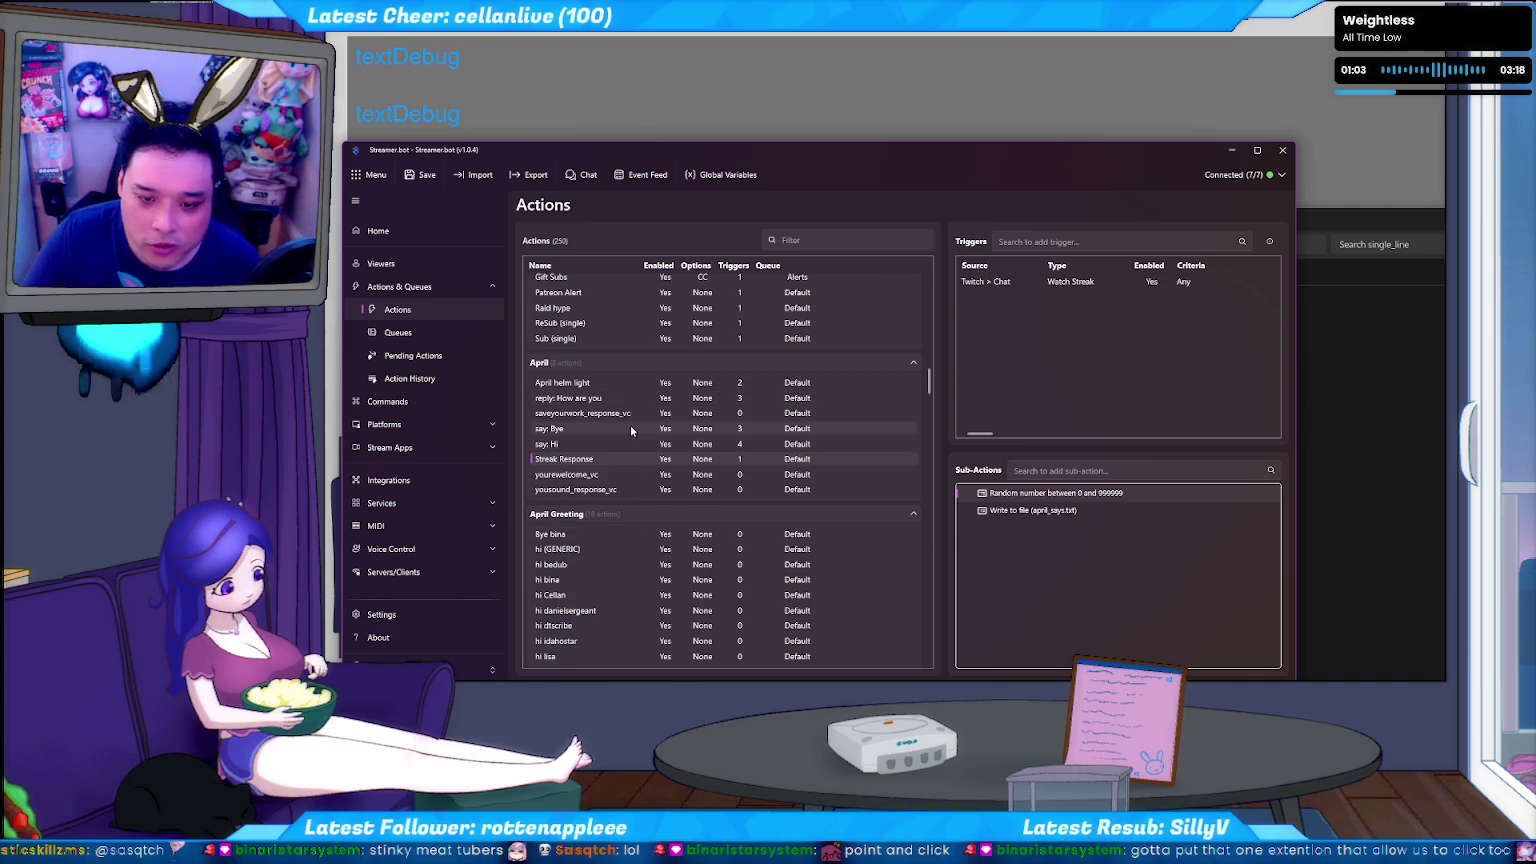
scroll(625, 420, "up", 2)
Browse the alert actions: Sub (single), Raid hype, Patreon Alert, Gift Bomb and dono alert.
left_click(588, 421)
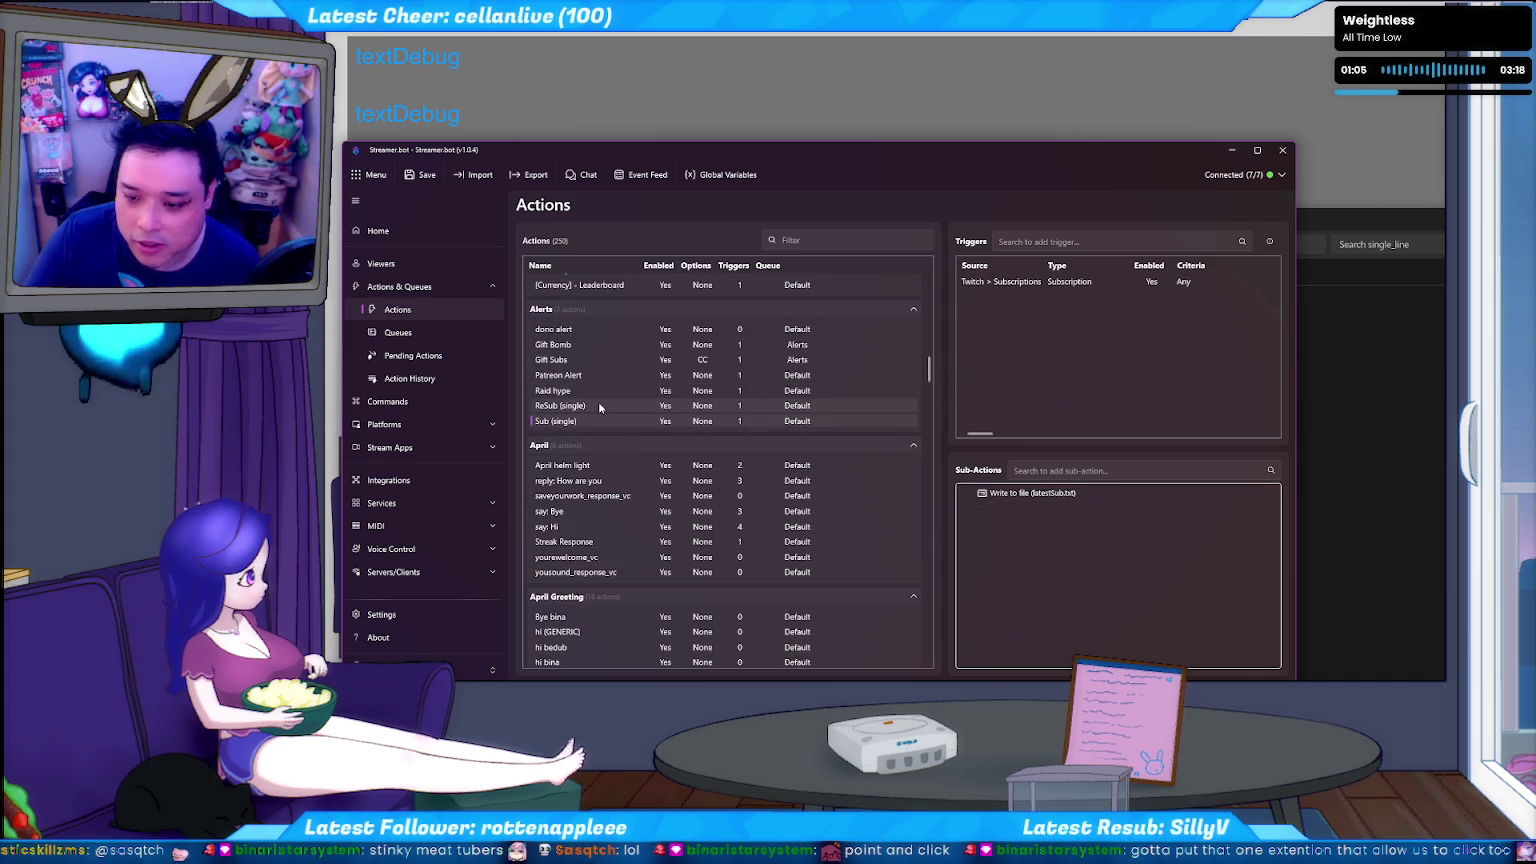
left_click(604, 390)
left_click(608, 375)
left_click(609, 361)
left_click(618, 346)
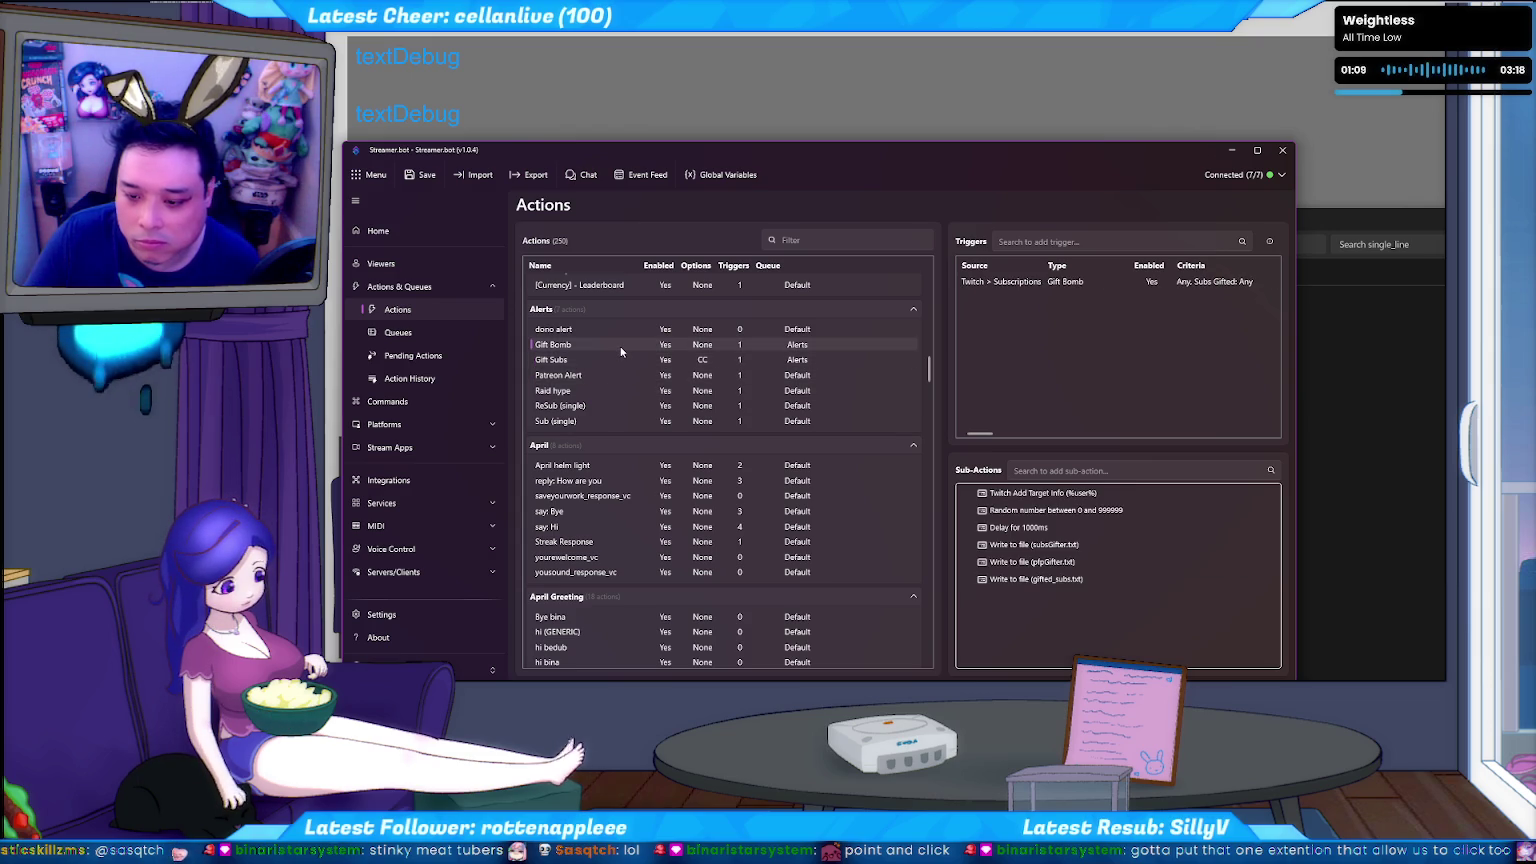
left_click(622, 332)
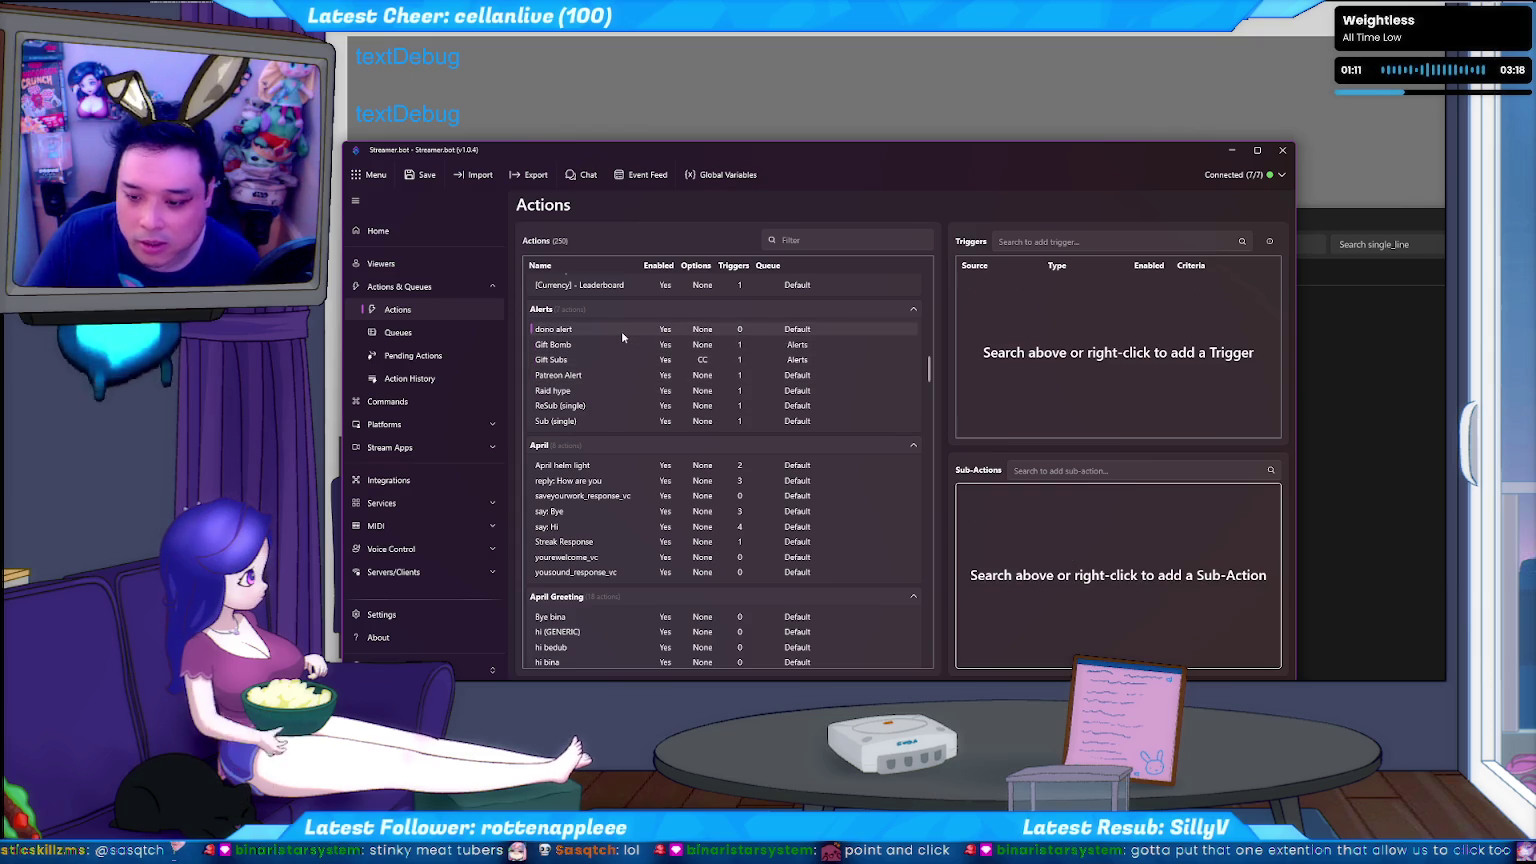
scroll(622, 379, "down", 5)
Browse the hi bedub, ayaka, Bonus, deck 2 text and deck text actions.
left_click(632, 427)
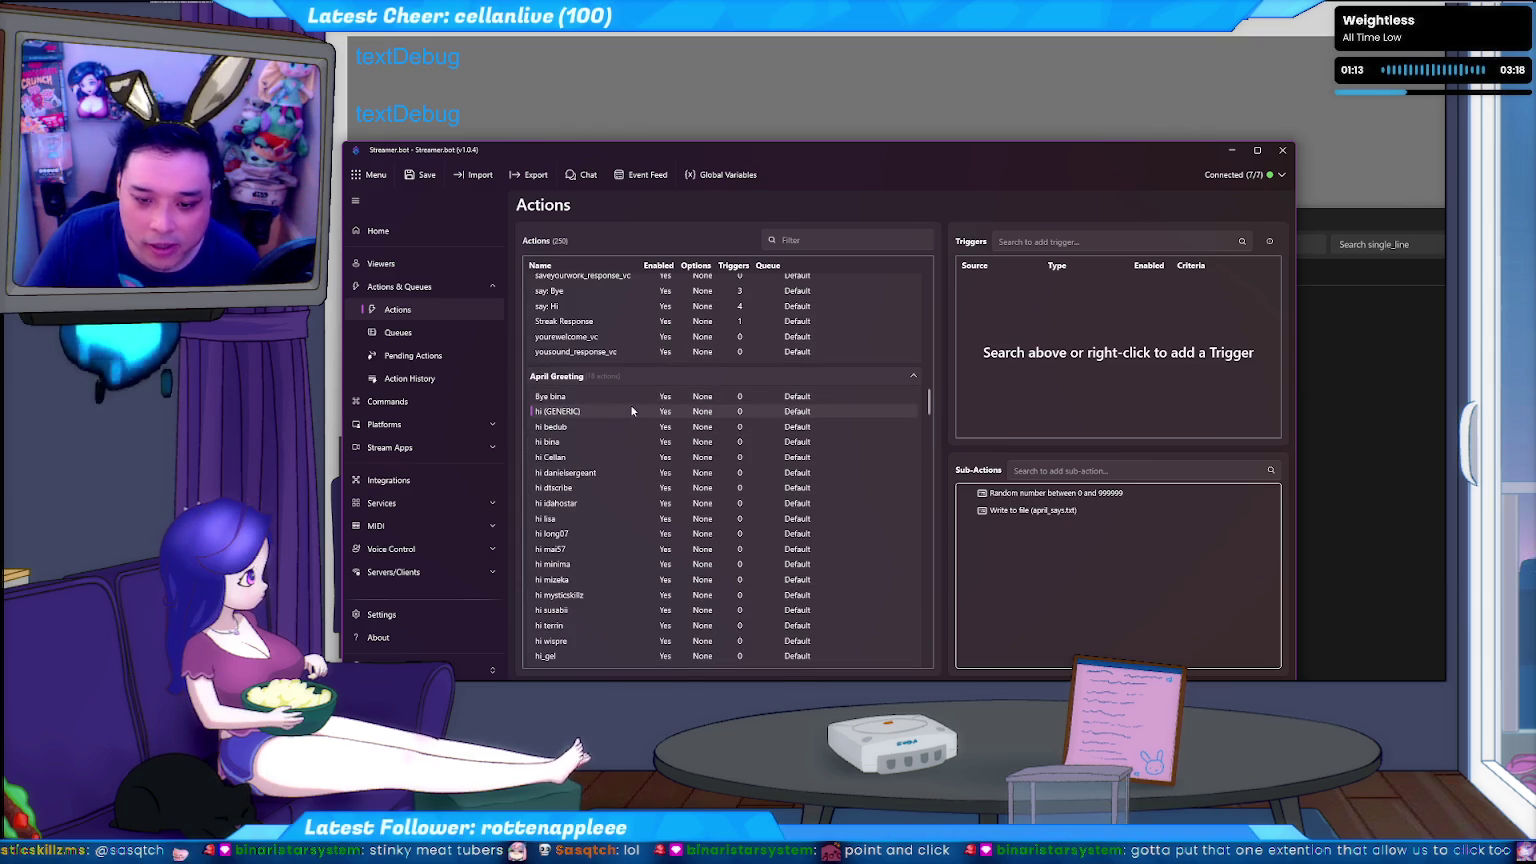
scroll(634, 460, "down", 3)
left_click(628, 545)
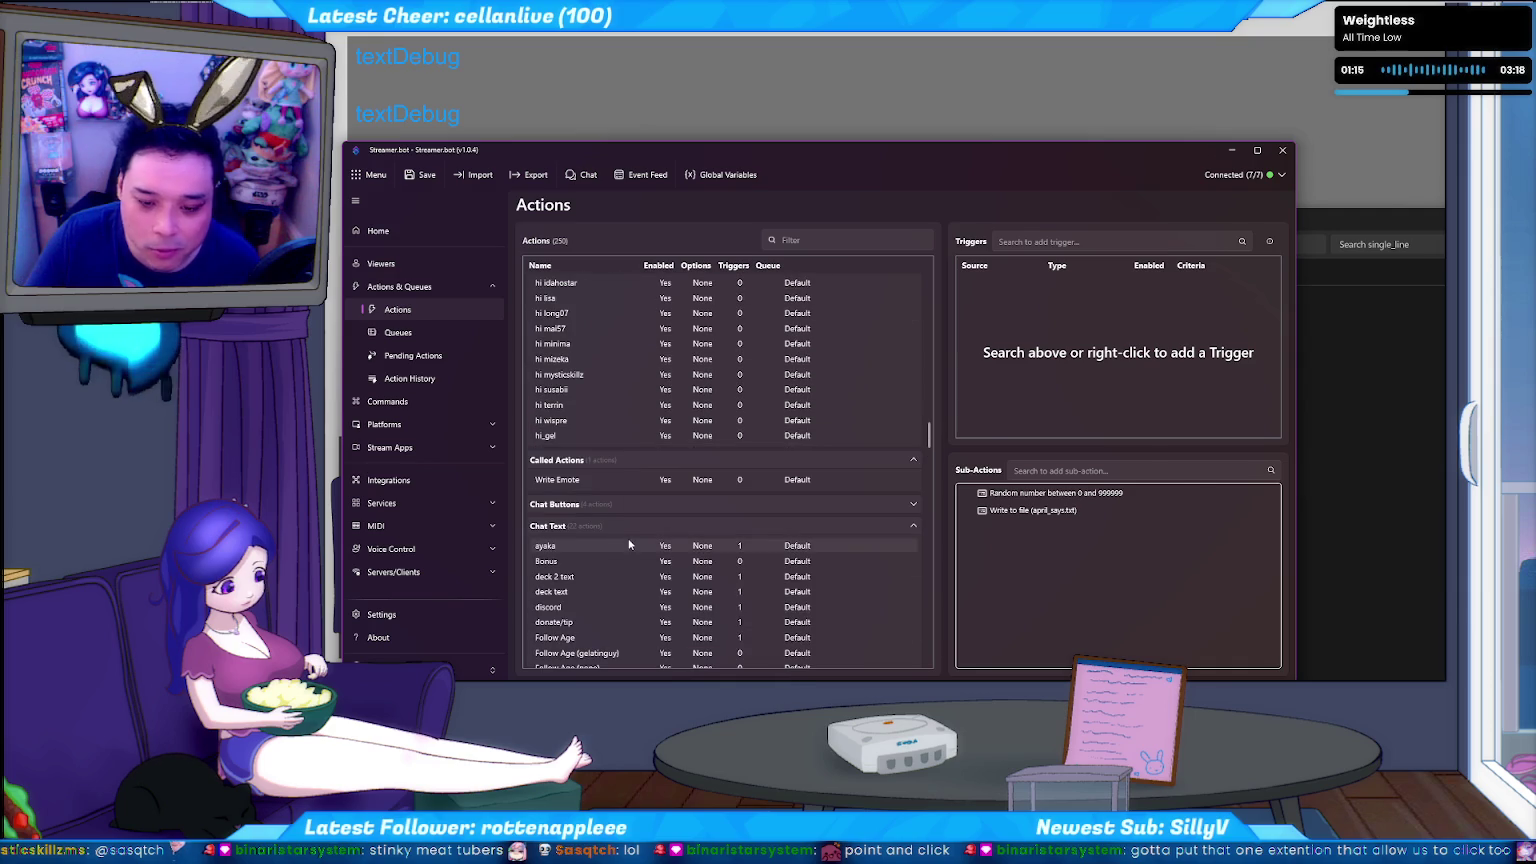
left_click(628, 561)
scroll(627, 563, "down", 3)
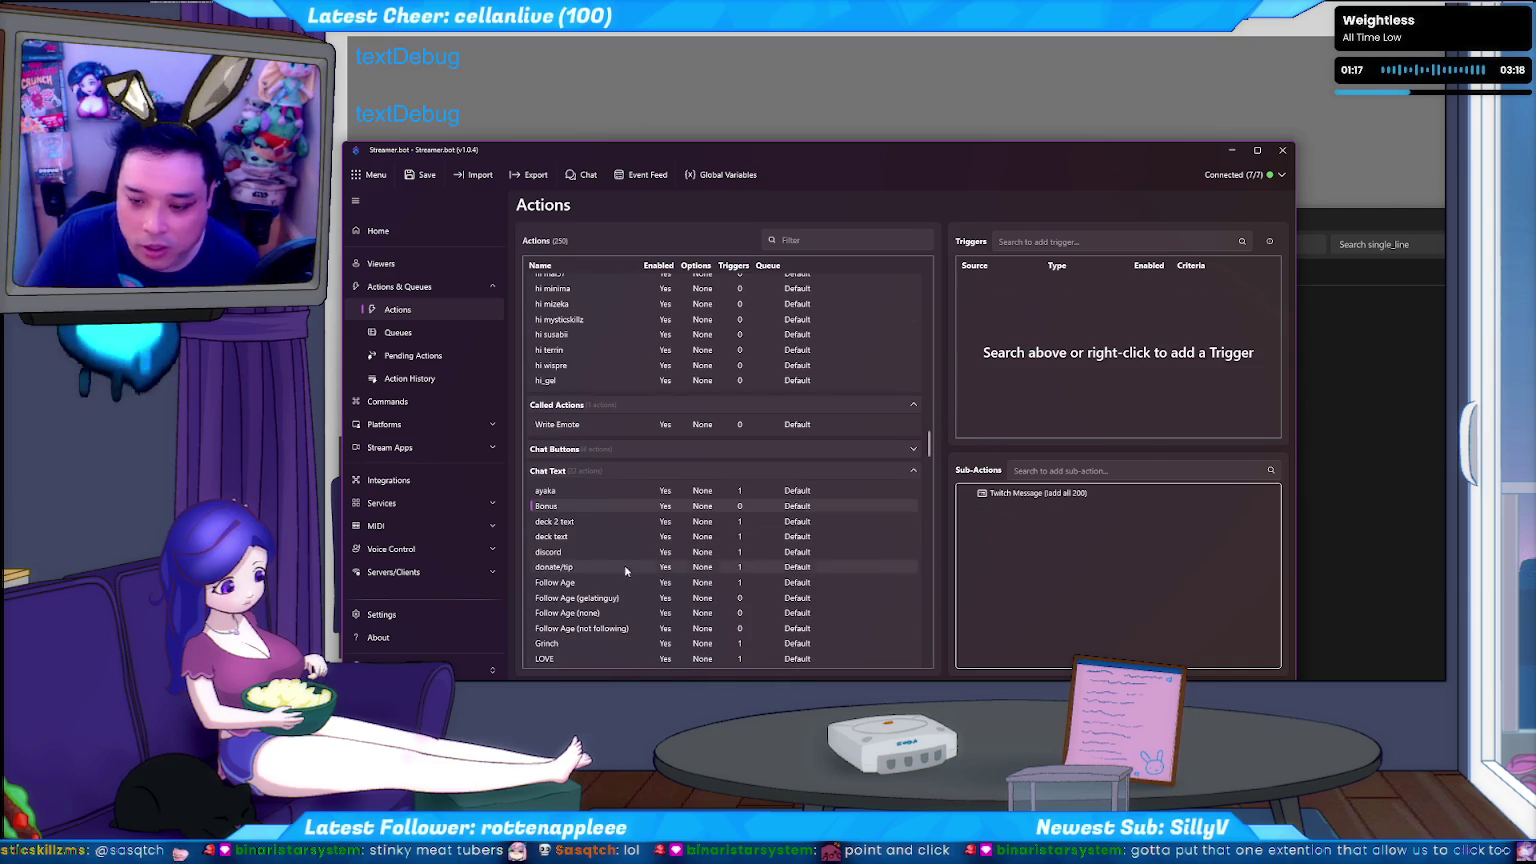
left_click(606, 520)
left_click(607, 536)
scroll(609, 545, "down", 3)
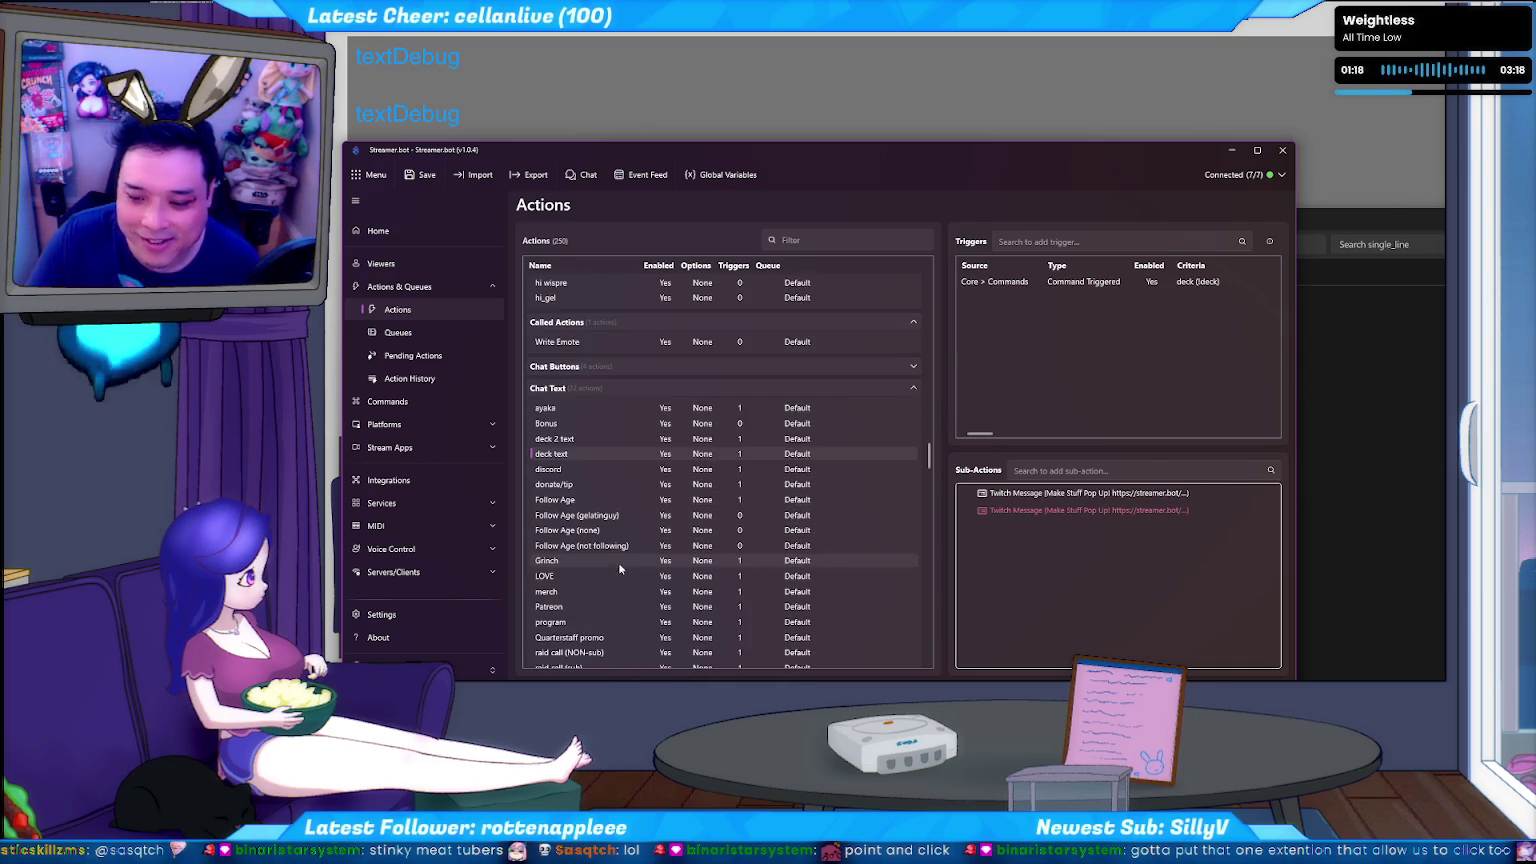
Step through the Follow Age entries to LOVE and open its Twitch Add Target Info sub-action.
left_click(606, 469)
left_click(603, 484)
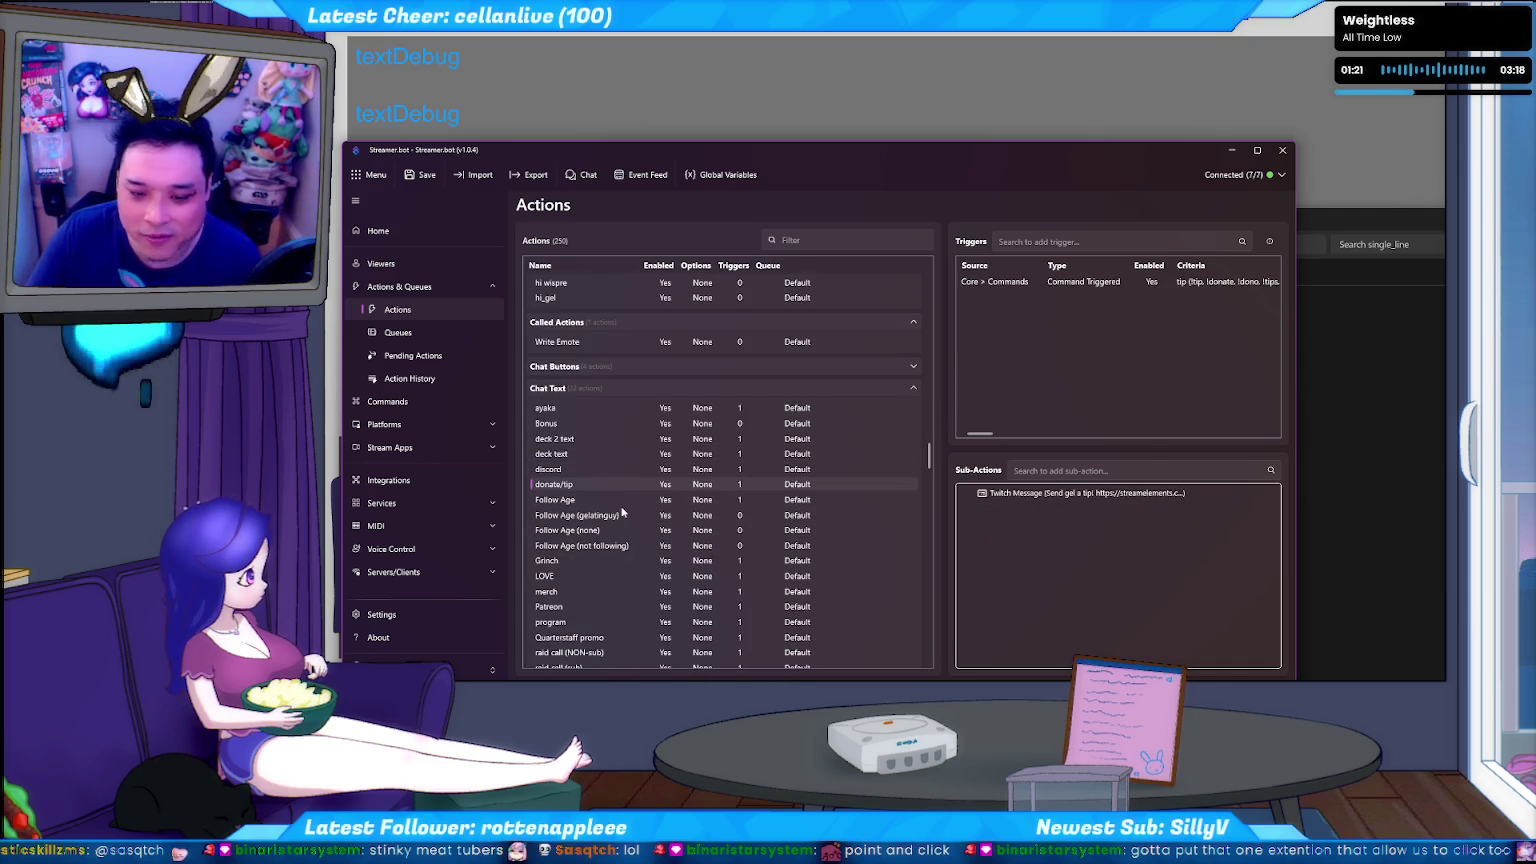
left_click(612, 499)
left_click(623, 514)
key("Up")
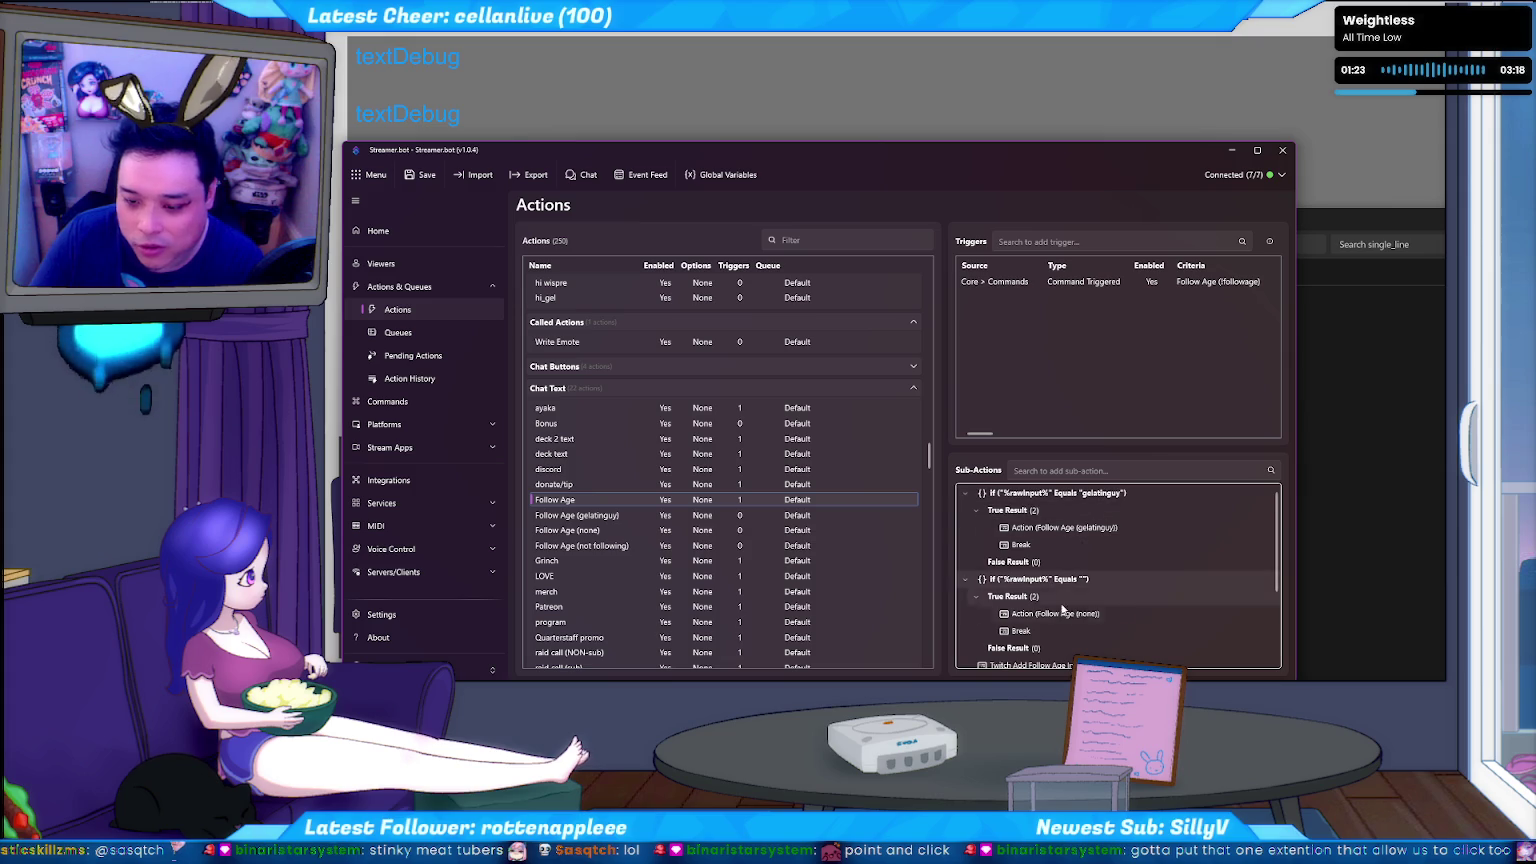
key("Down")
key("Down")
key("Down")
key("Down")
key("Down")
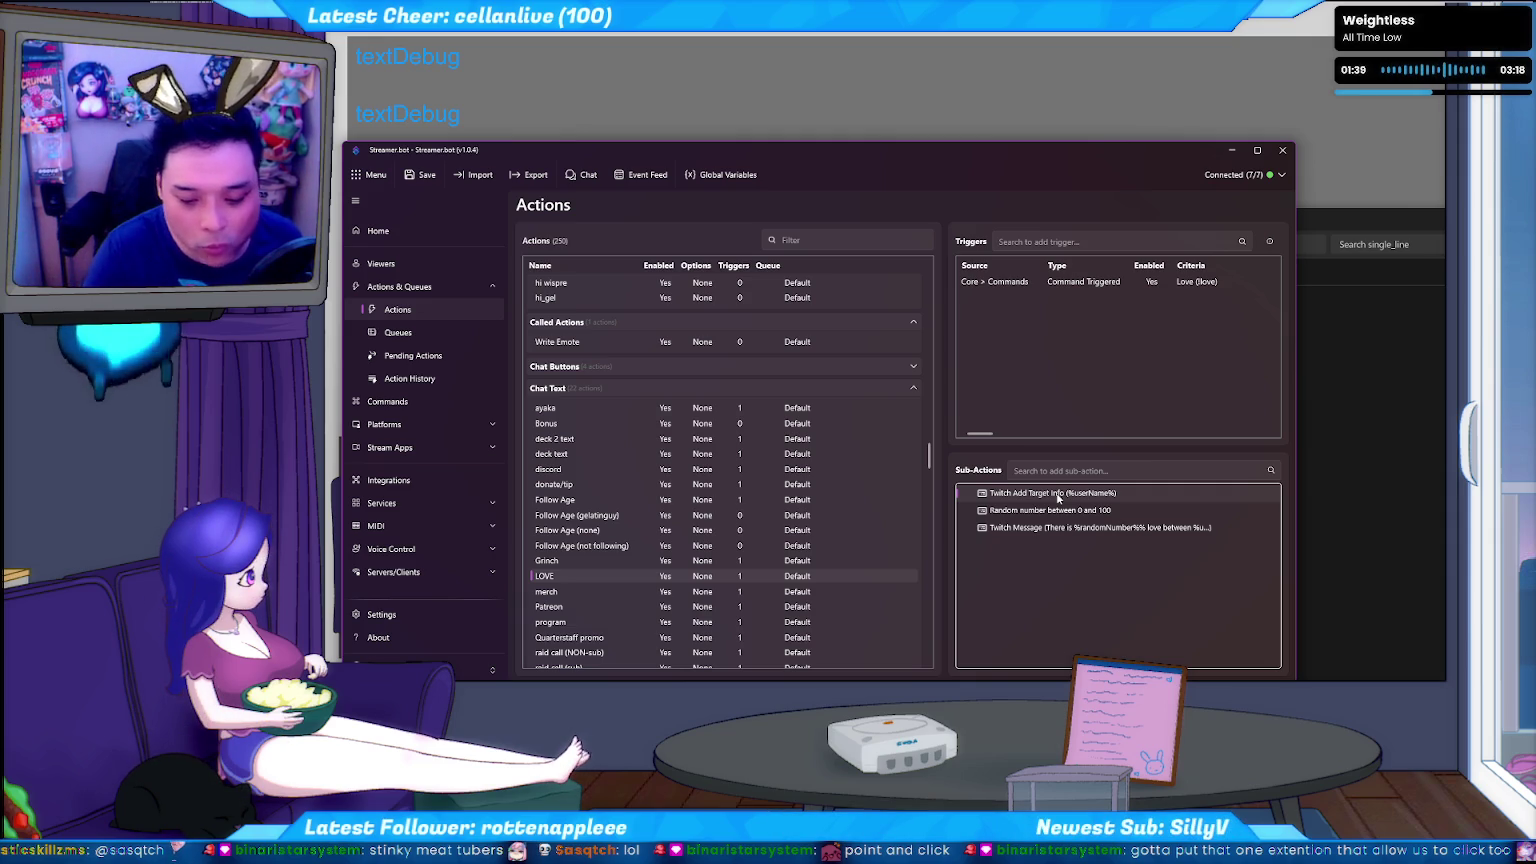
double_click(1059, 497)
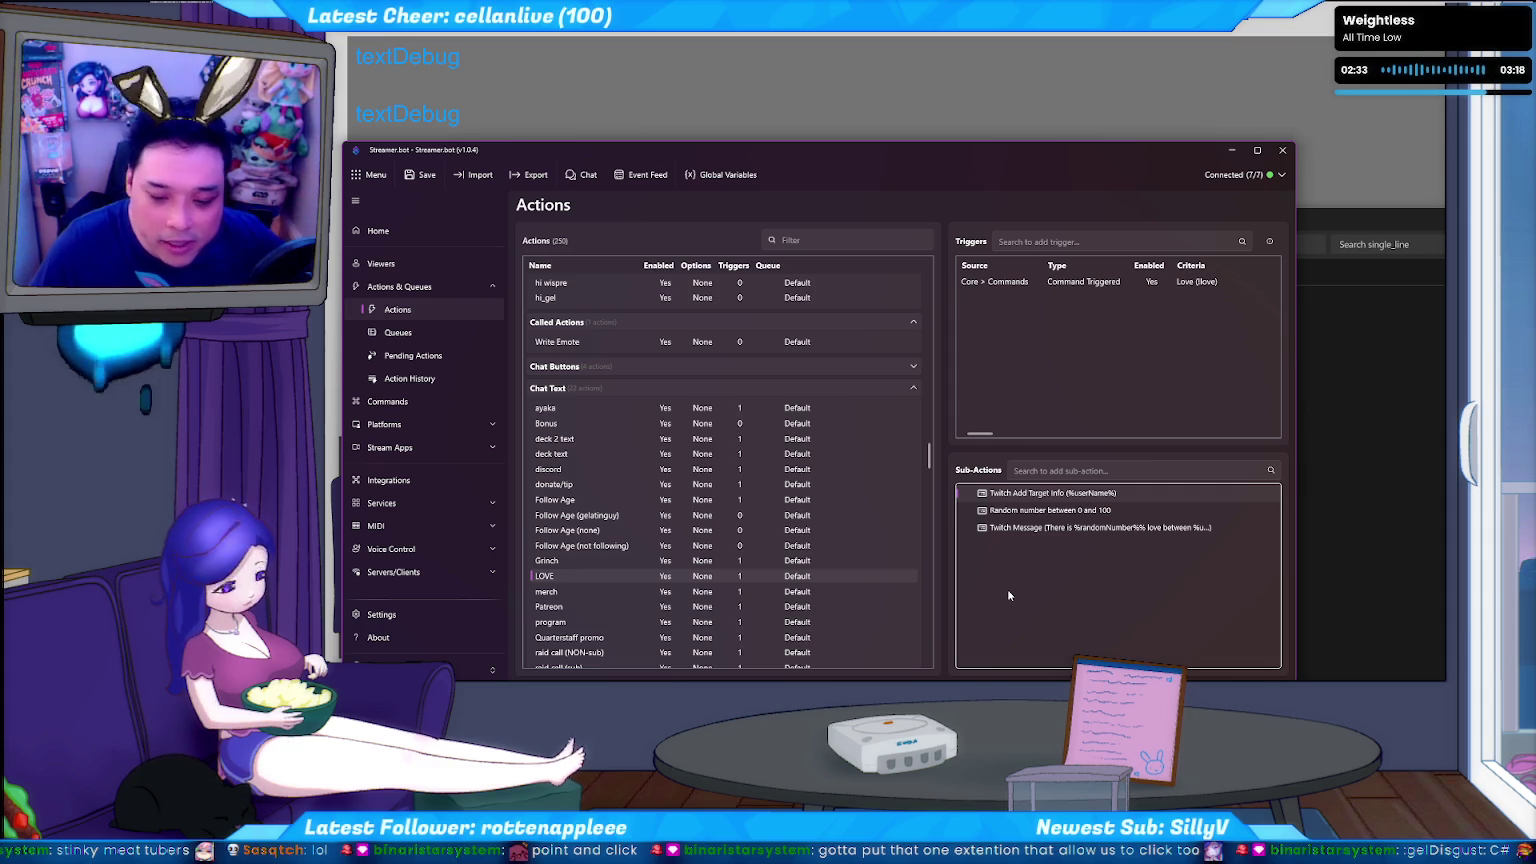
left_click(1008, 595)
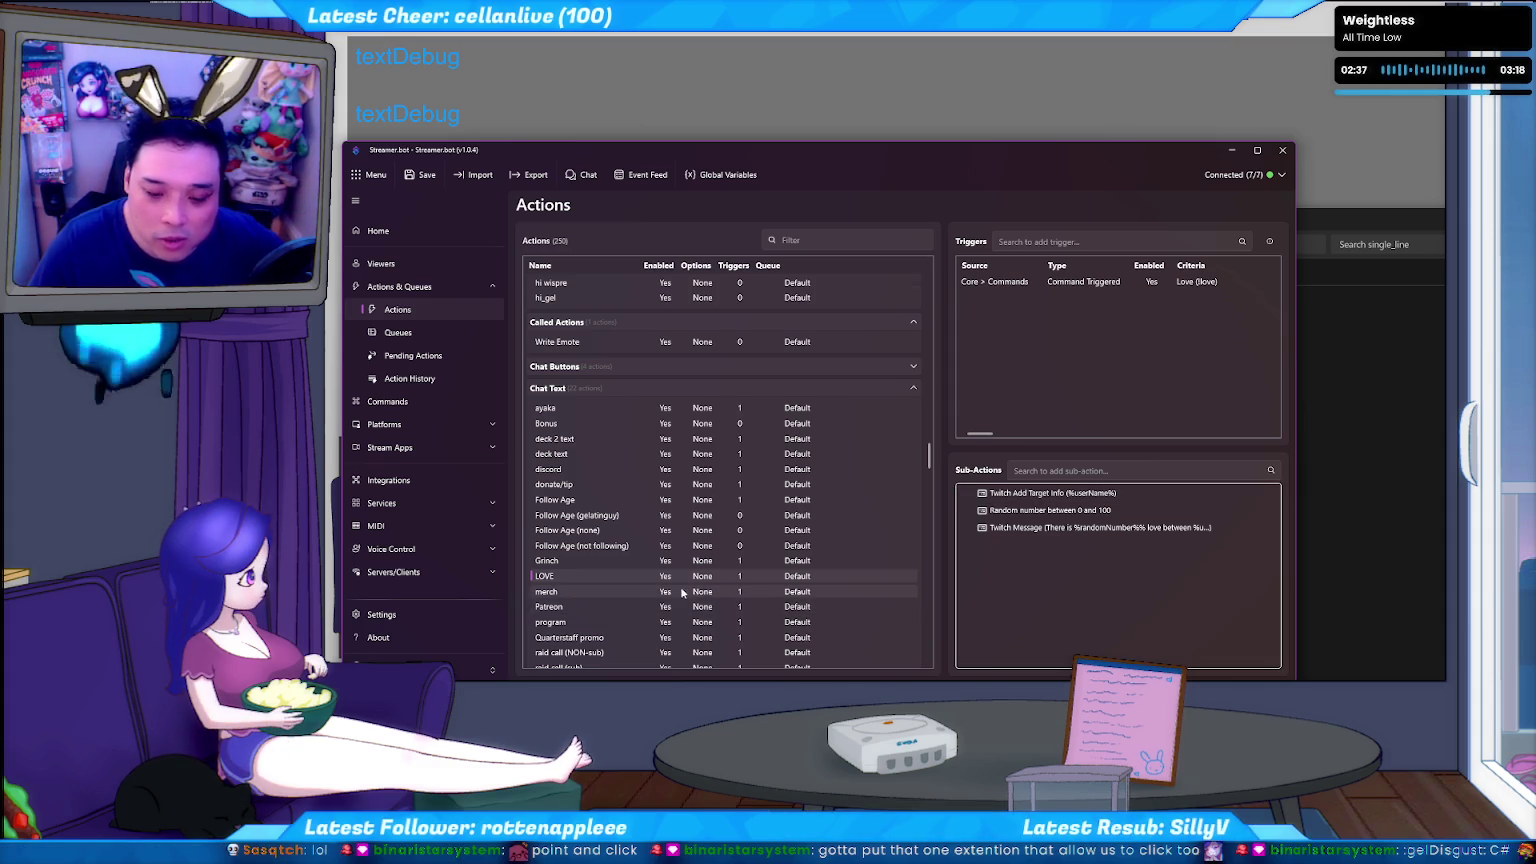
View the merch, Patreon and program actions' details.
scroll(688, 593, "down", 1)
left_click(636, 570)
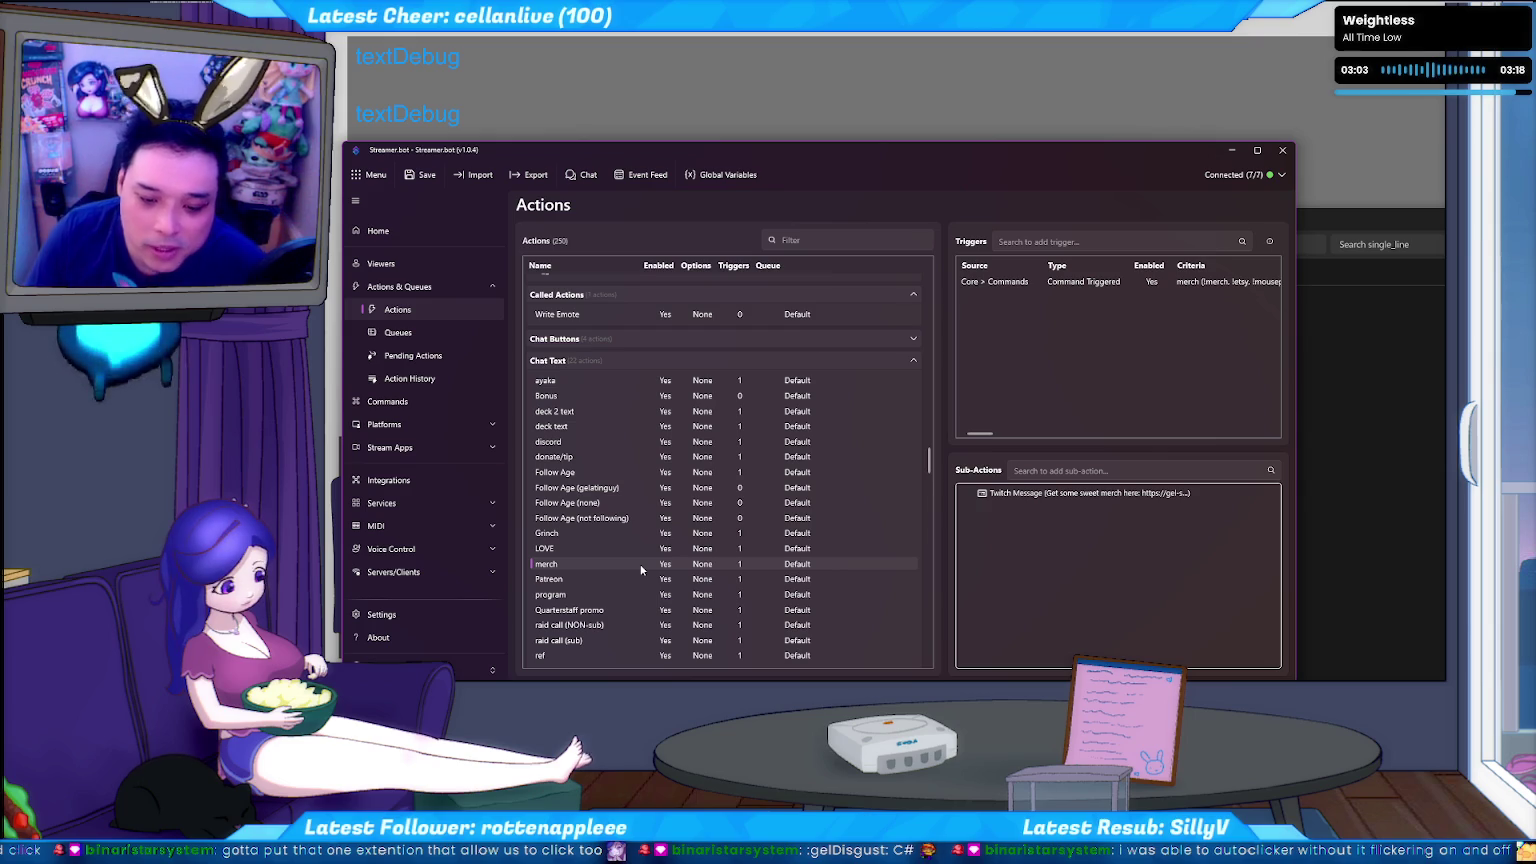
scroll(640, 568, "down", 1)
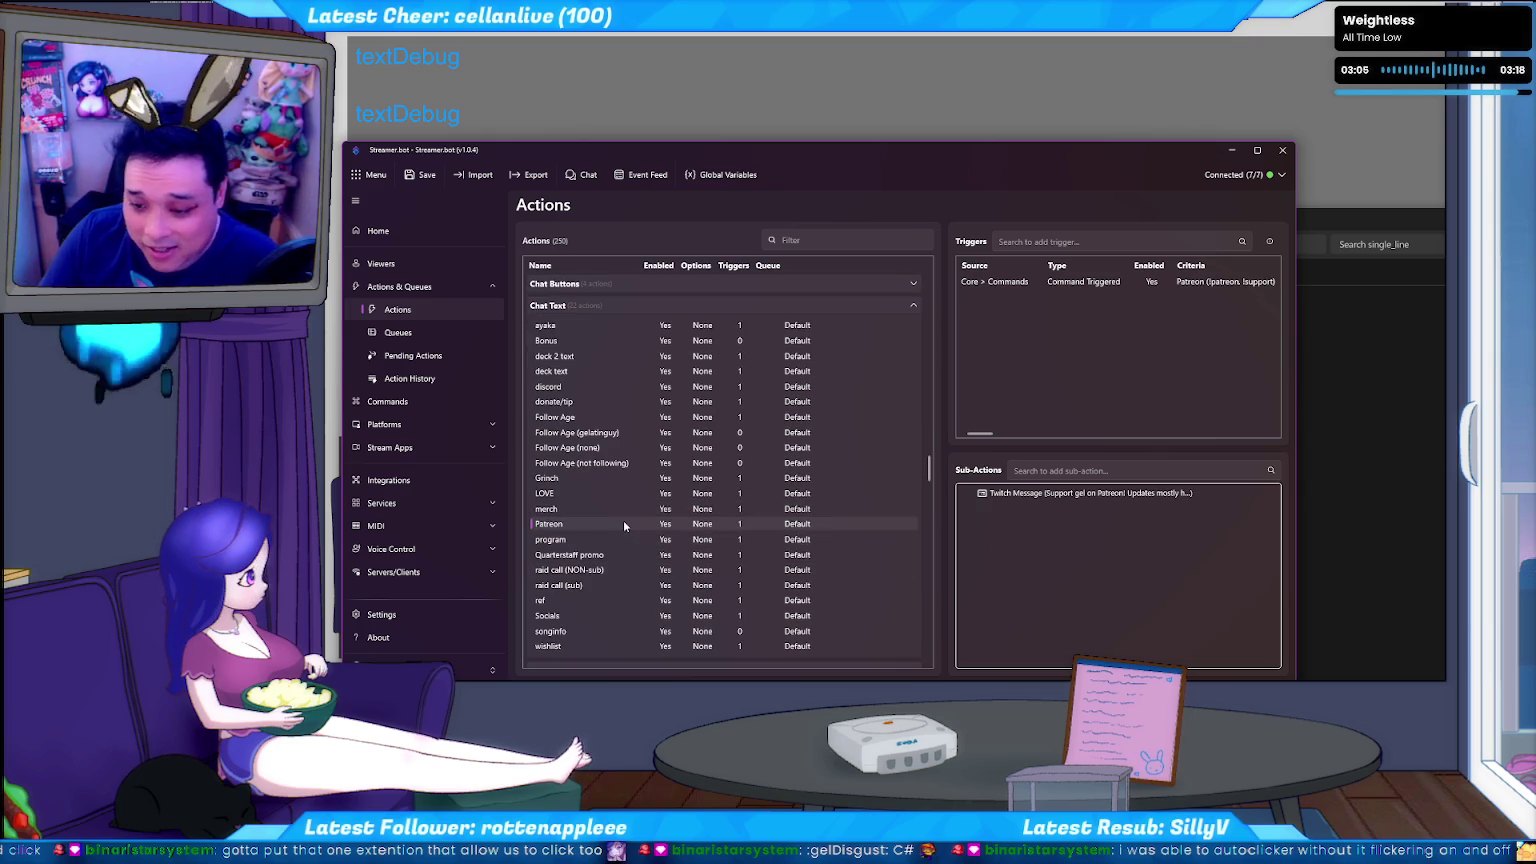
left_click(627, 524)
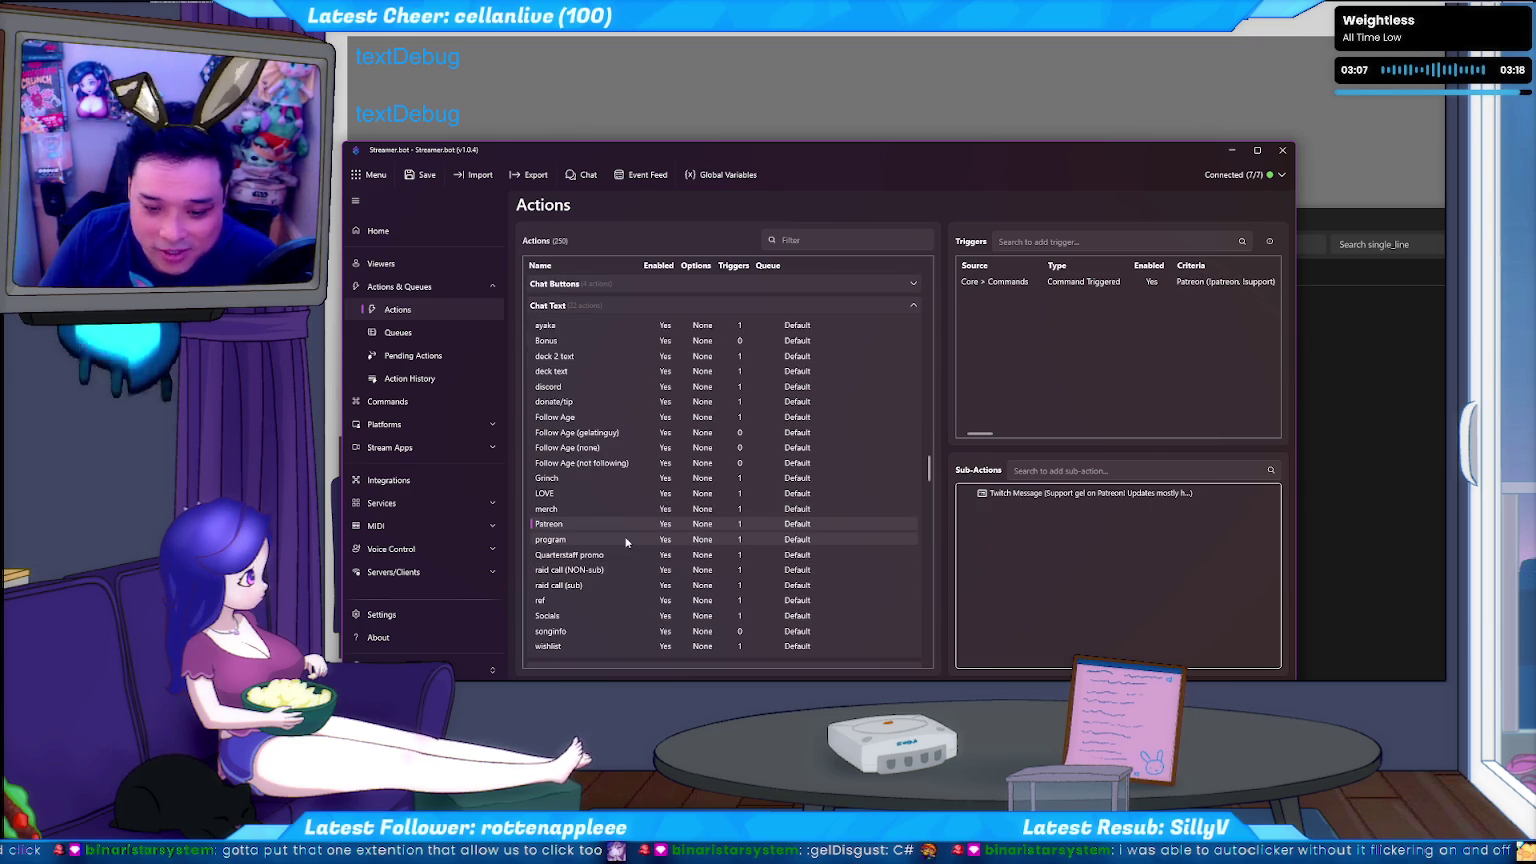
left_click(627, 541)
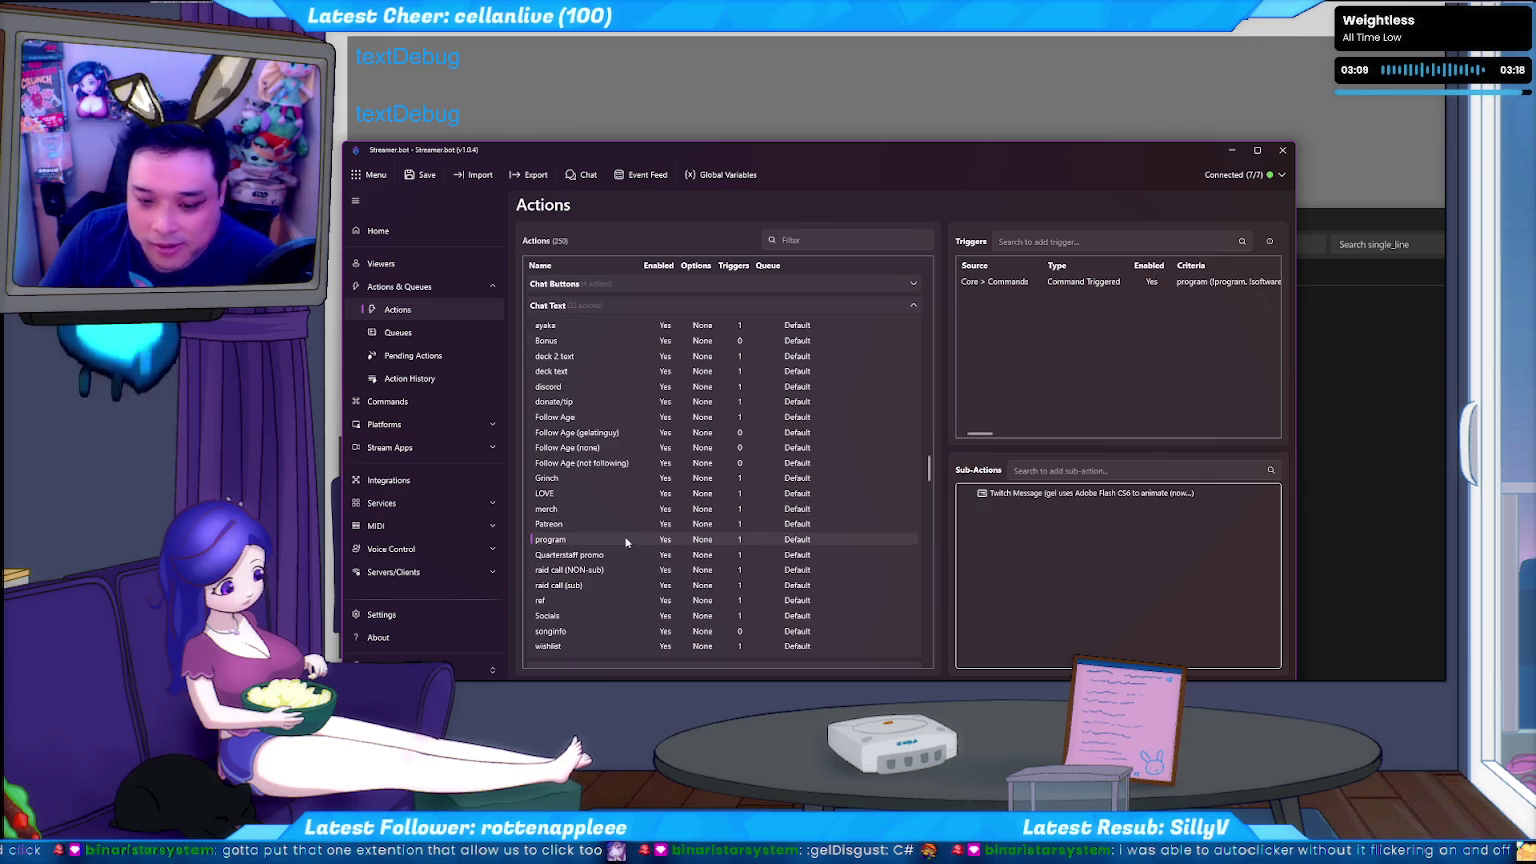
Arrow through raid call (sub), wishlist and the popup group, back to twerk.
key("Down")
key("Down")
key("Down")
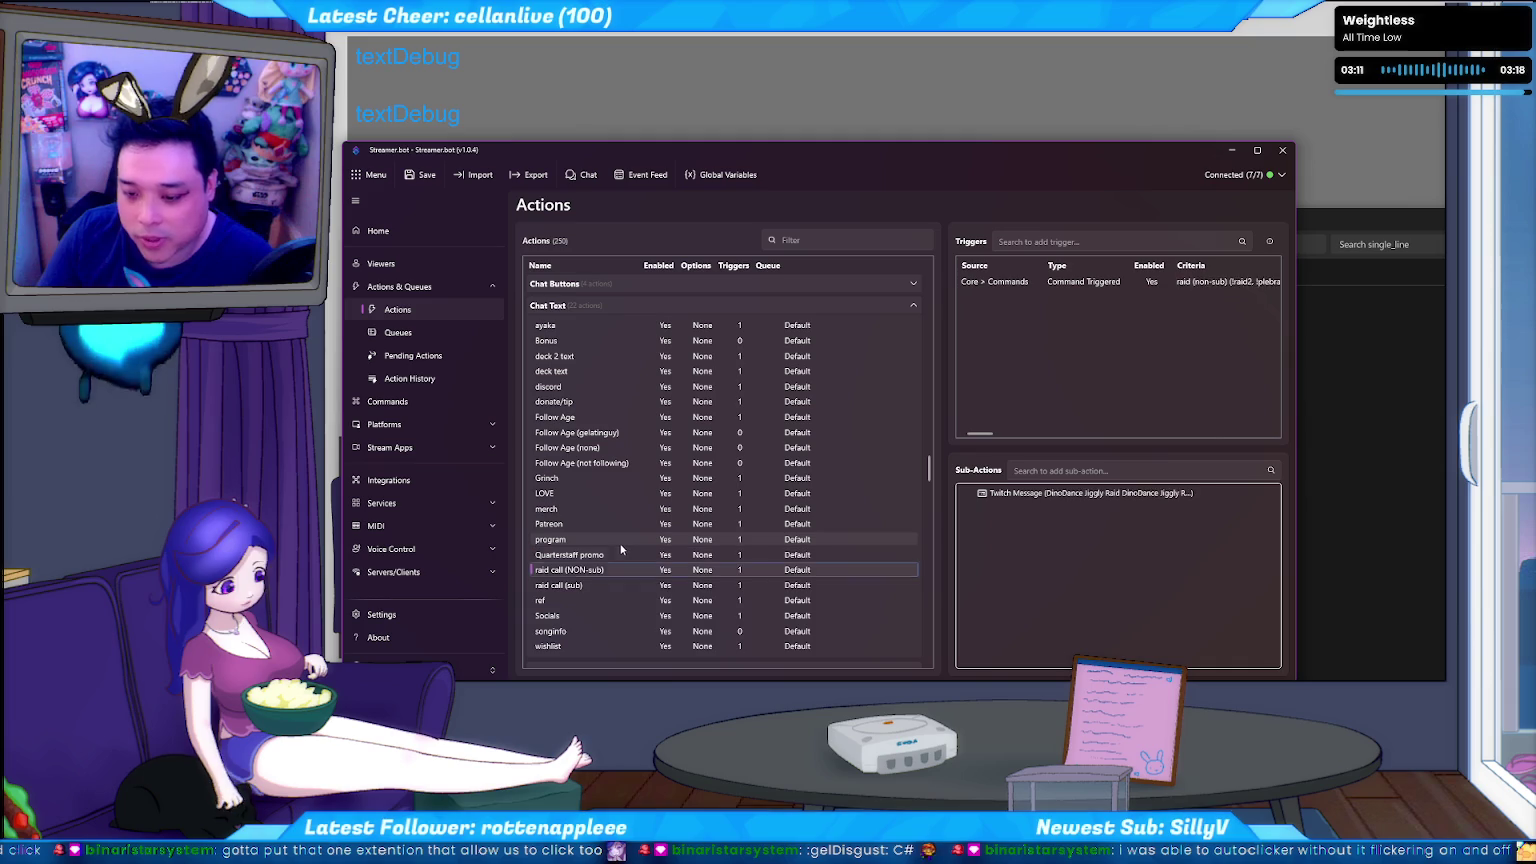
key("Down")
key("Down")
key("Down")
key("Down")
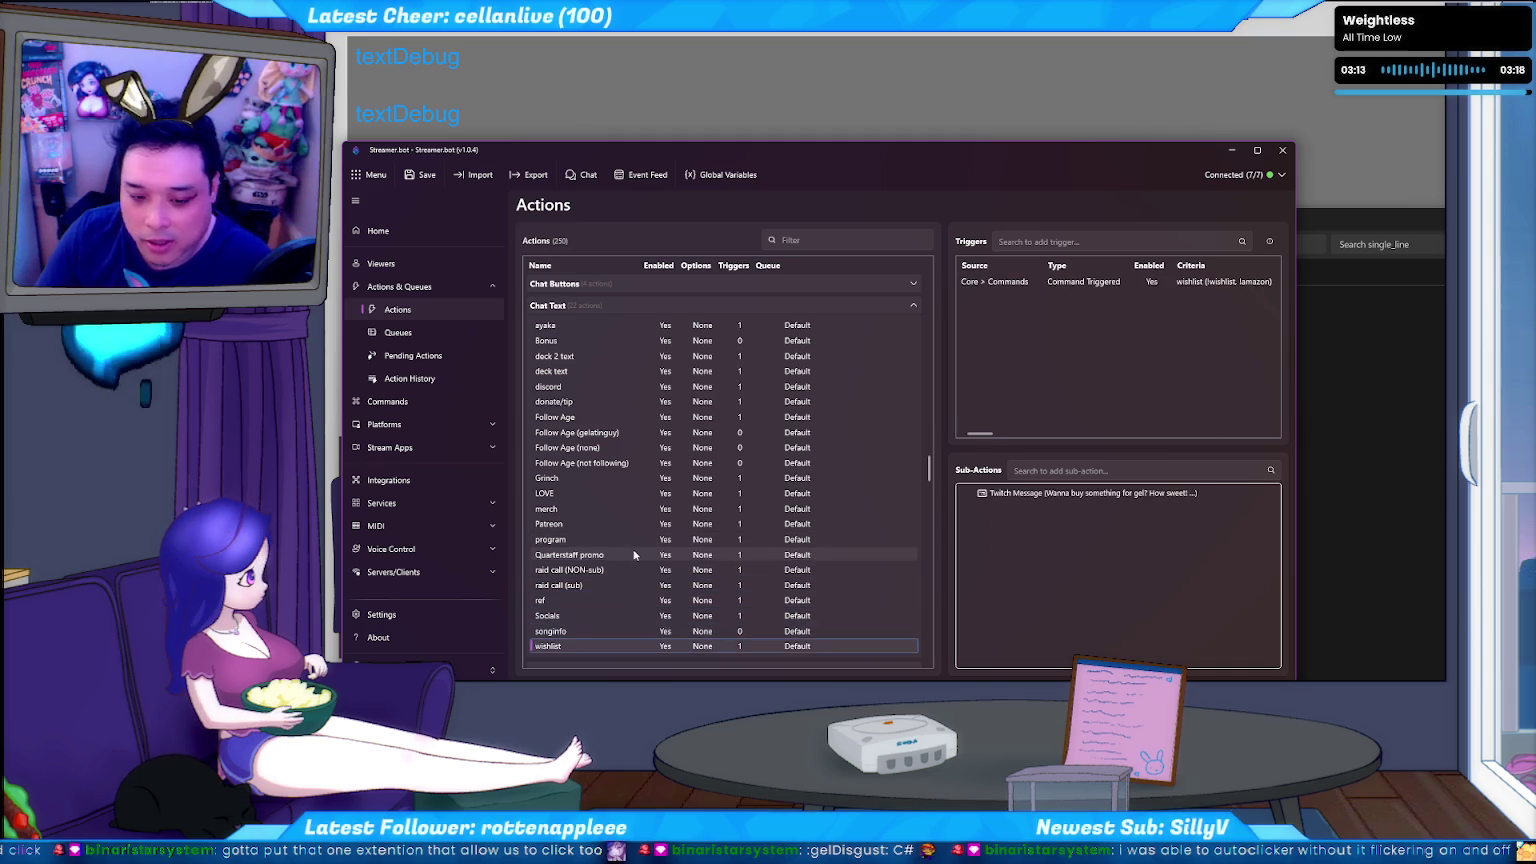
key("Down")
key("Down")
key("Down")
key("Down")
key("Down")
key("Down")
key("Down")
key("Down")
key("Down")
key("Down")
key("Down")
key("Down")
key("Down")
key("Down")
key("Down")
key("Down")
key("Down")
key("Down")
key("Down")
key("Down")
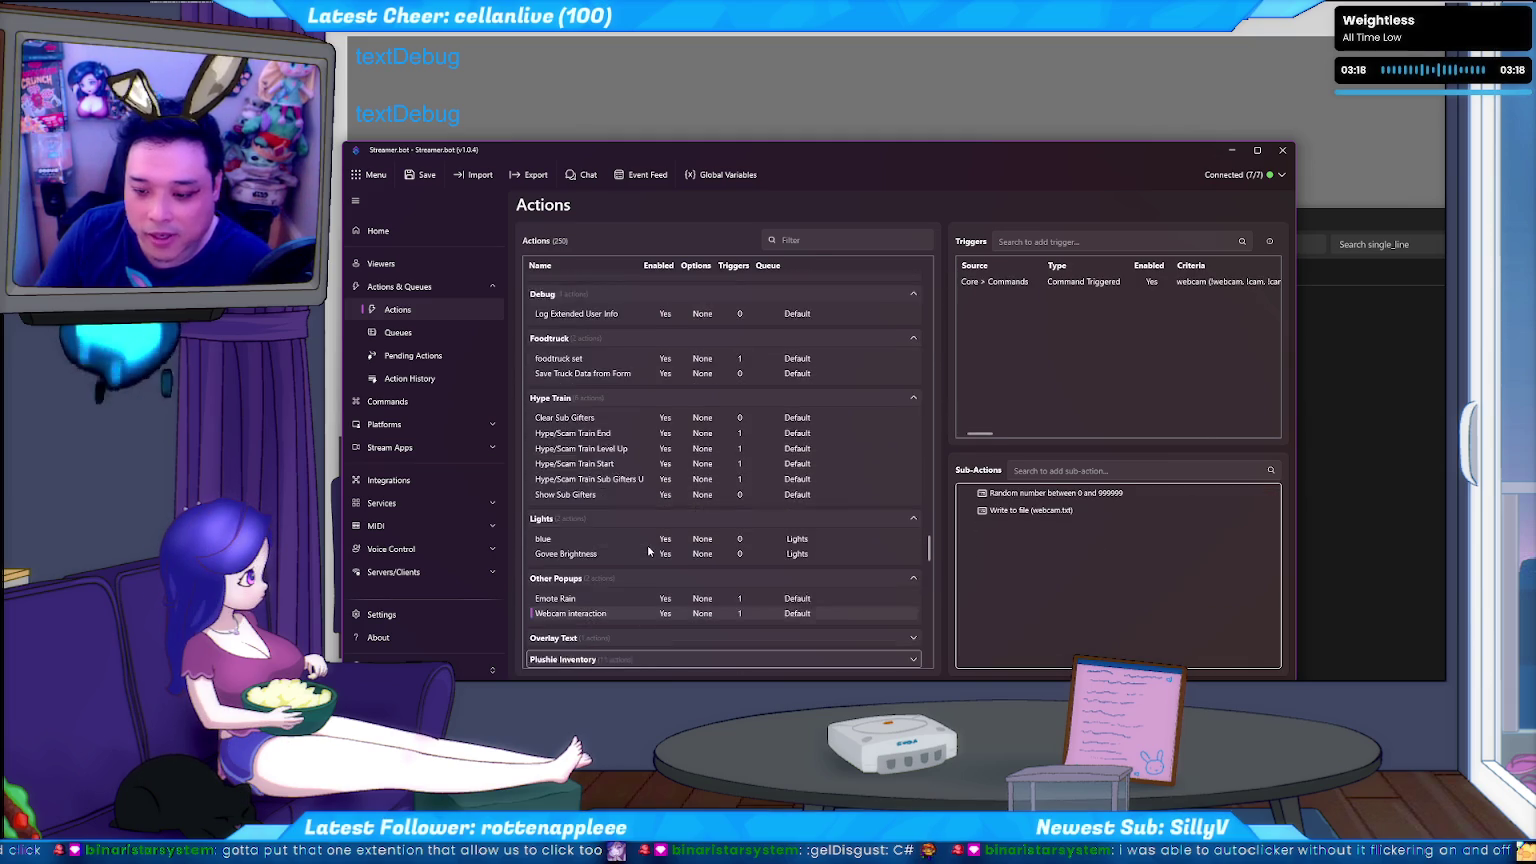
key("Down")
key("Down")
key("Down")
key("Down")
key("Down")
key("Down")
key("Down")
key("Down")
key("Down")
key("Down")
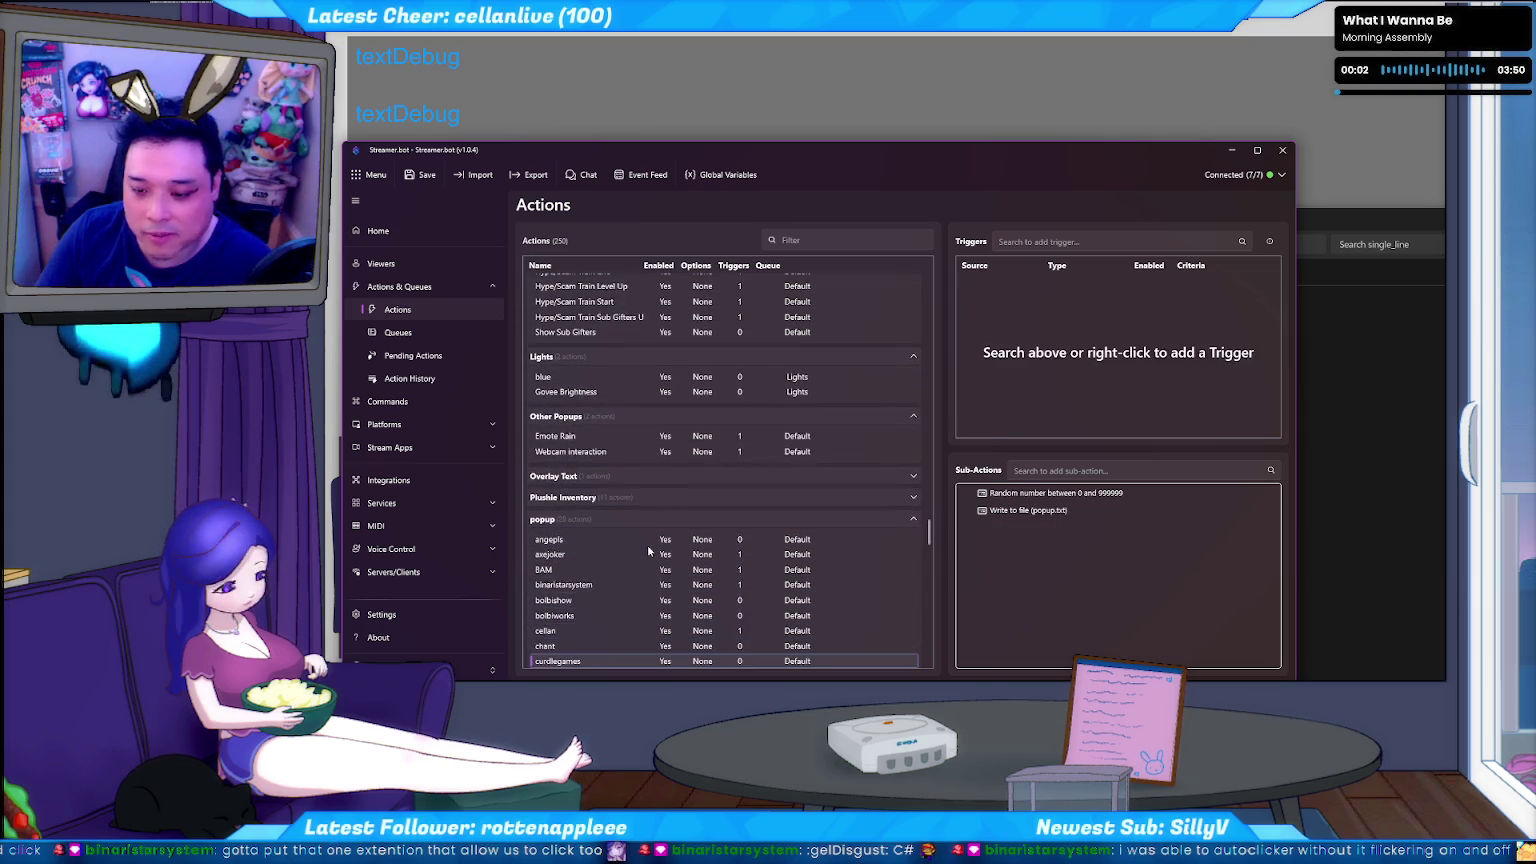
key("Down")
key("Down")
key("Down")
key("Down")
key("Down")
key("Down")
key("Down")
key("Down")
key("Down")
key("Down")
key("Down")
key("Down")
key("Down")
key("Down")
key("Down")
key("Down")
key("Down")
key("Down")
key("Down")
key("Down")
key("Down")
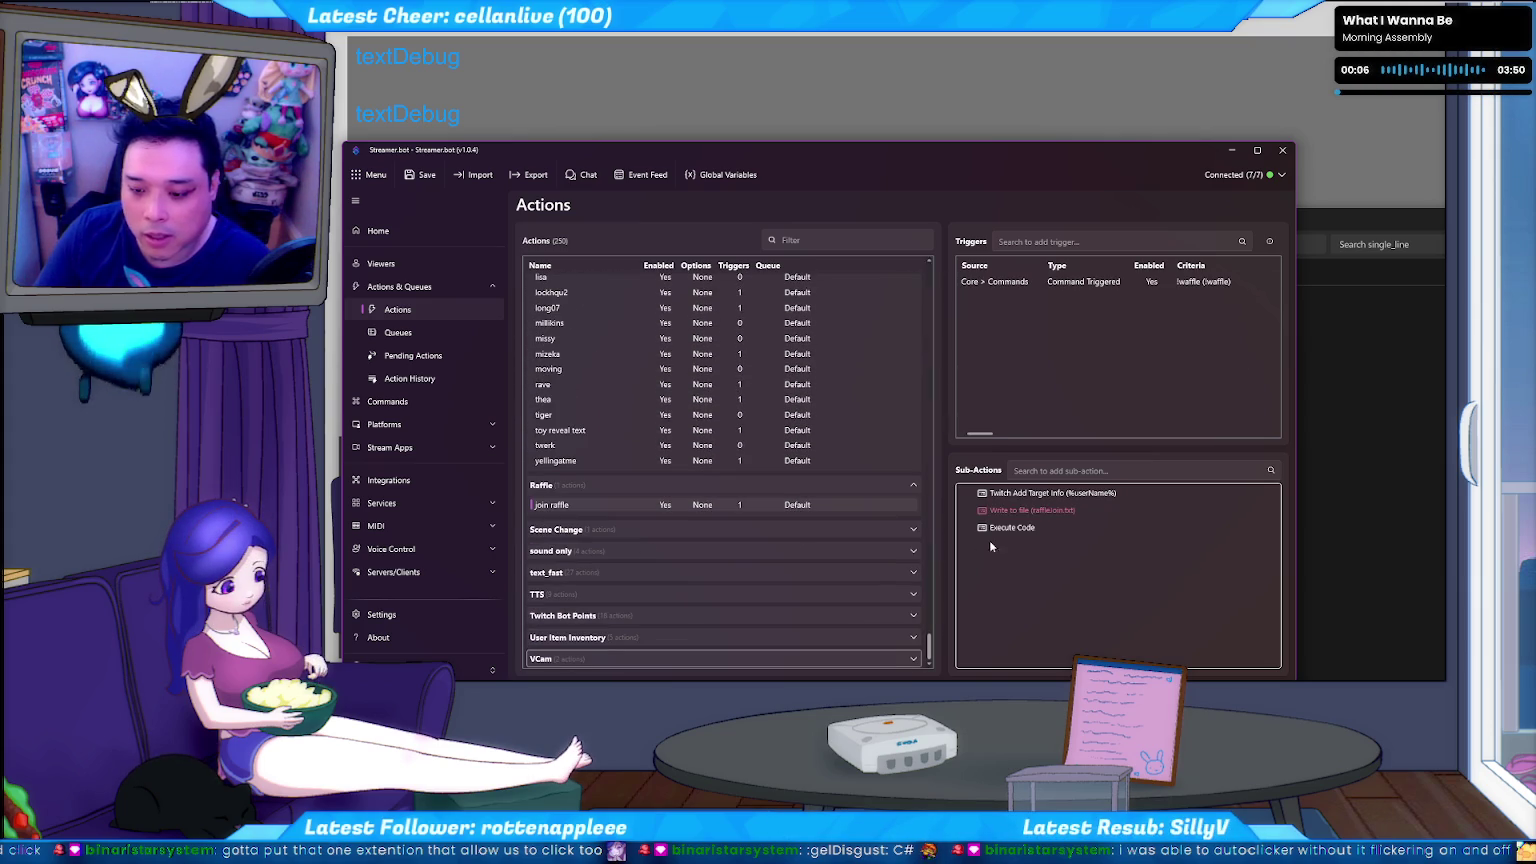
key("Up")
key("Up")
key("Up")
key("Up")
key("Up")
key("Up")
key("Up")
key("Up")
key("Up")
key("Up")
key("Up")
key("Up")
key("Up")
key("Up")
key("Up")
key("Up")
key("Up")
key("Up")
key("Up")
key("Up")
Scroll the Actions list to the top and show the bina cop chat action.
scroll(700, 502, "up", 3)
scroll(705, 501, "up", 3)
scroll(711, 497, "up", 3)
scroll(718, 495, "up", 3)
scroll(699, 460, "up", 5)
scroll(665, 390, "up", 3)
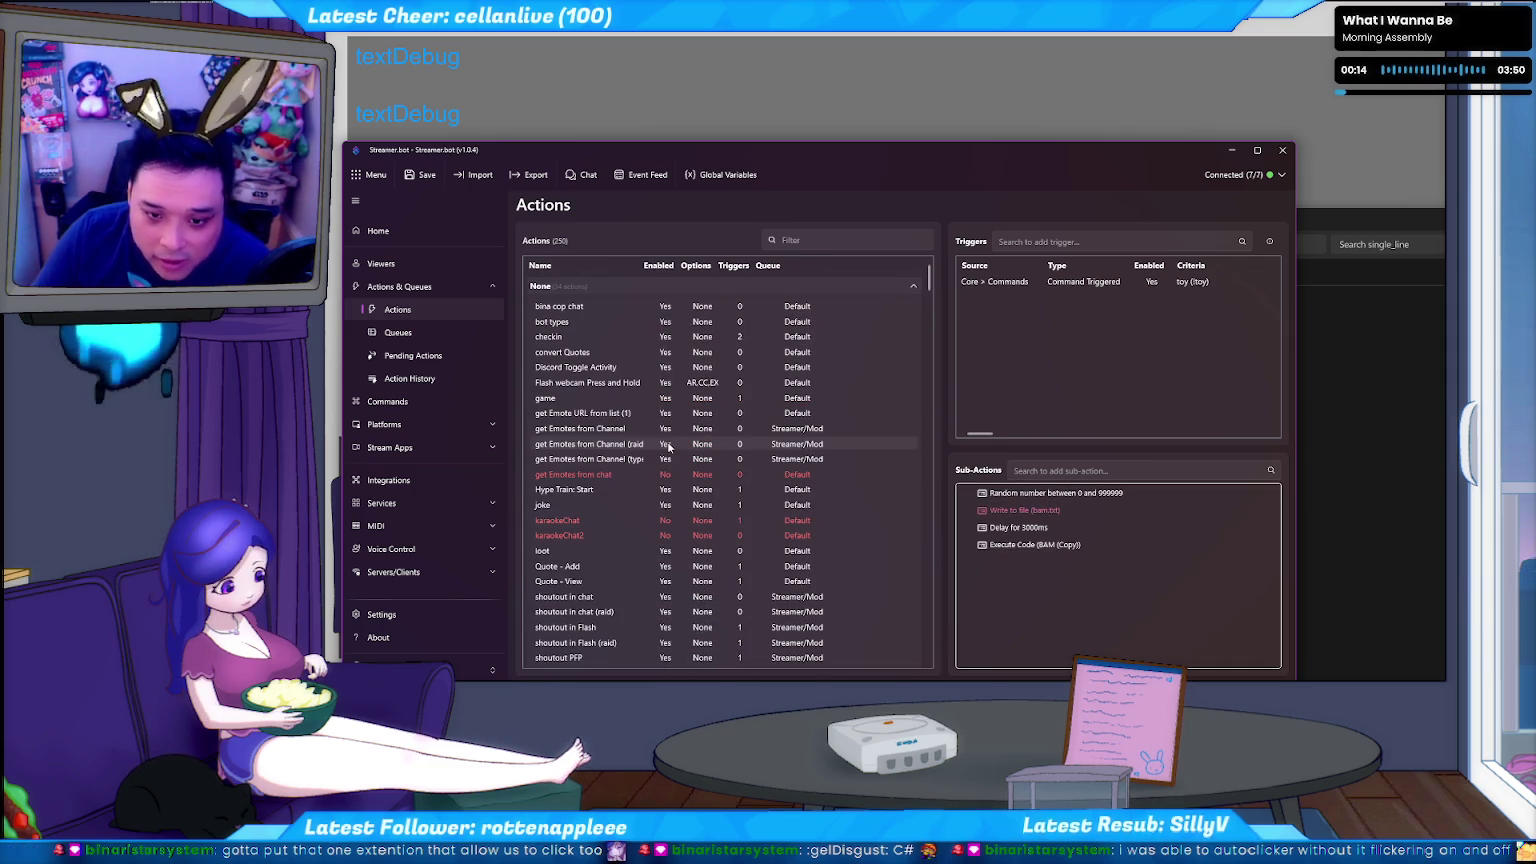
left_click(648, 309)
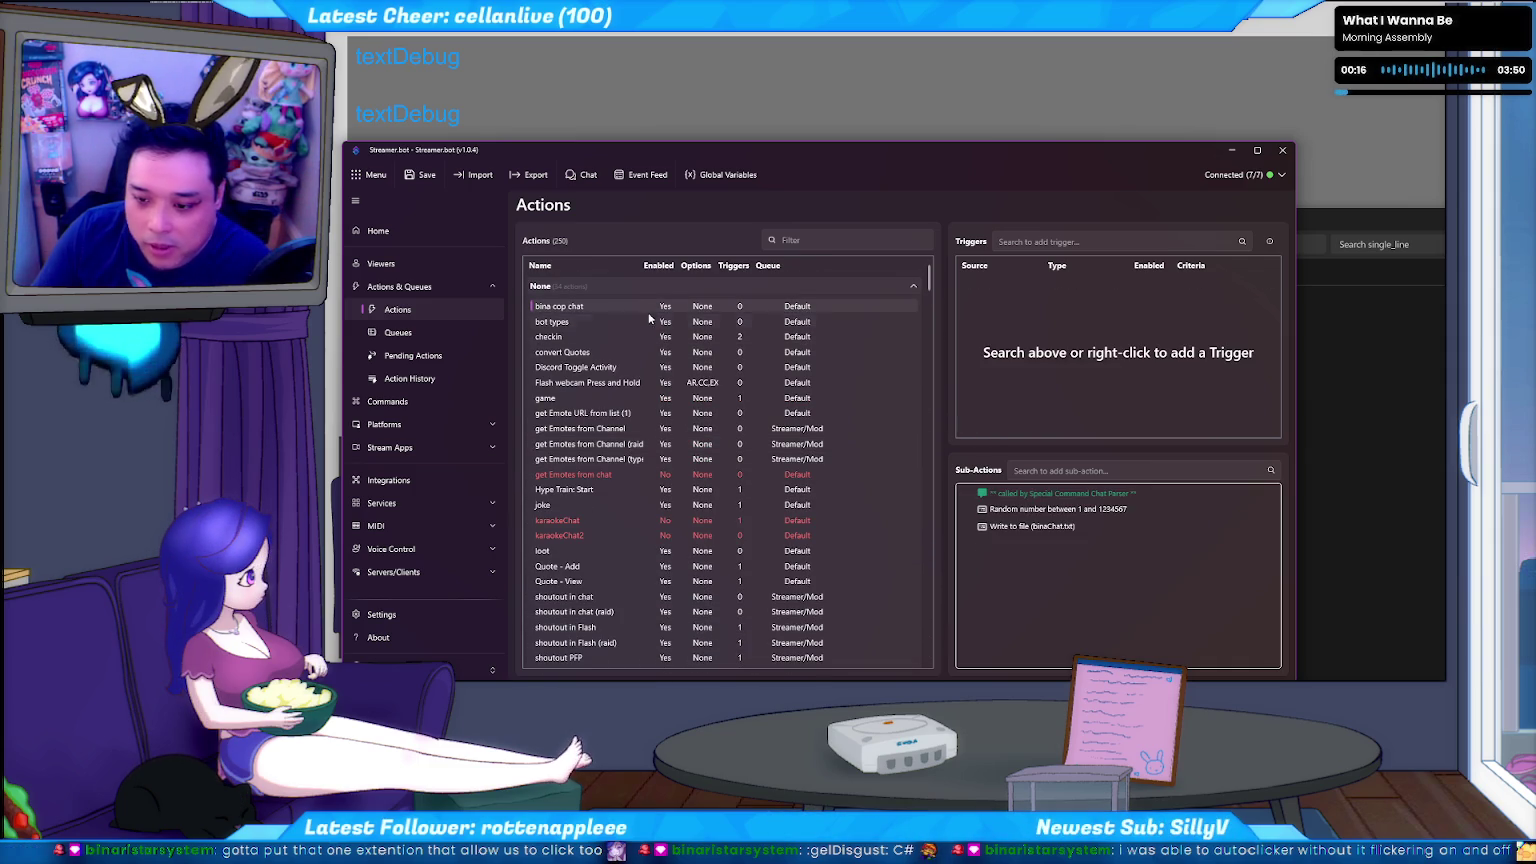
Check bina cop's write-to-file (binaChat.txt) settings and close them unchanged.
key("Down")
key("Down")
key("Up")
key("Up")
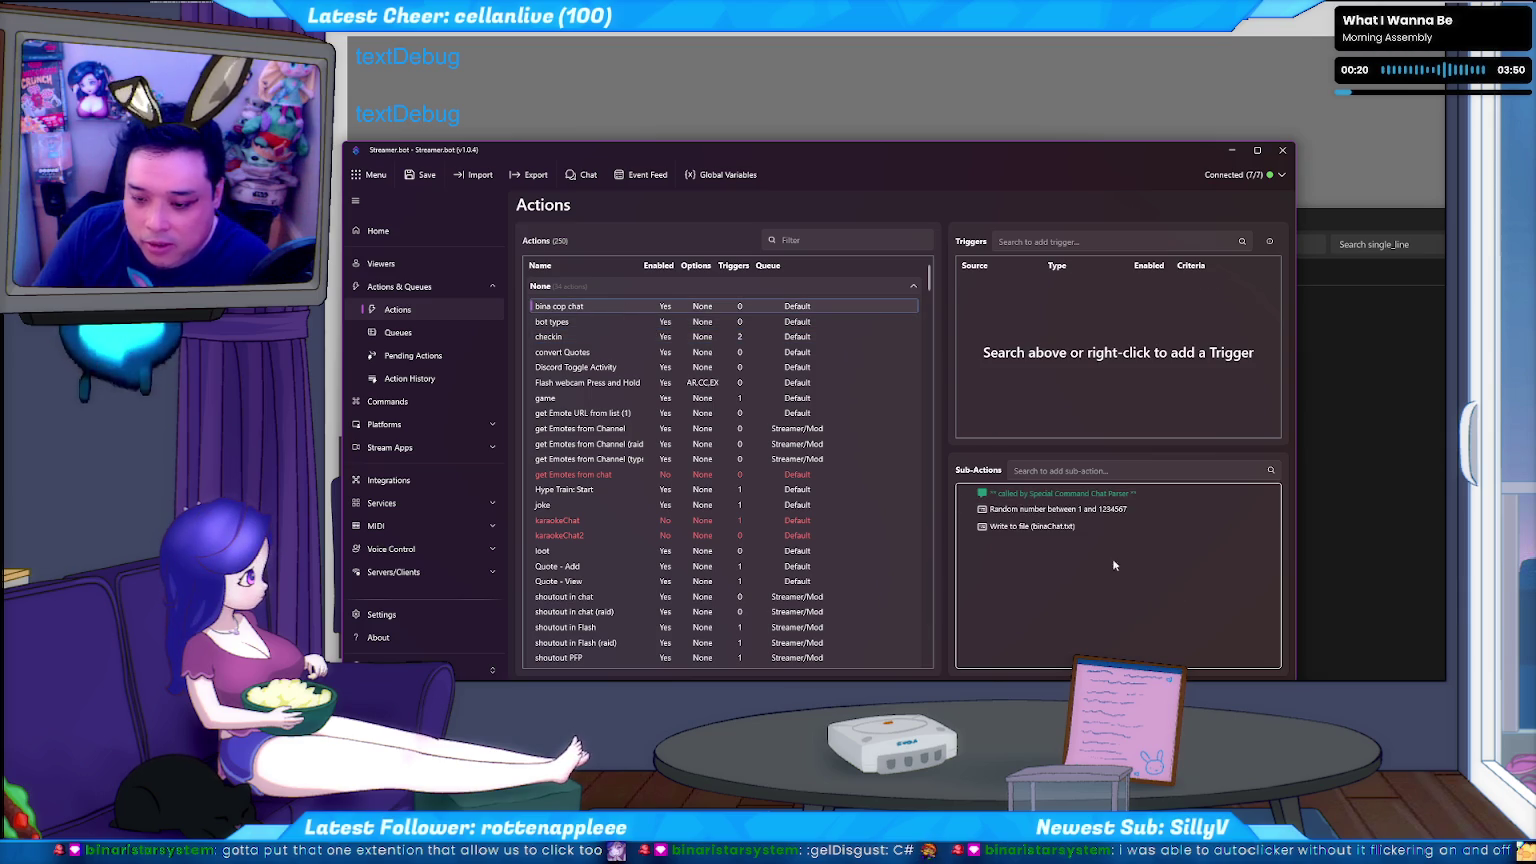
double_click(1046, 525)
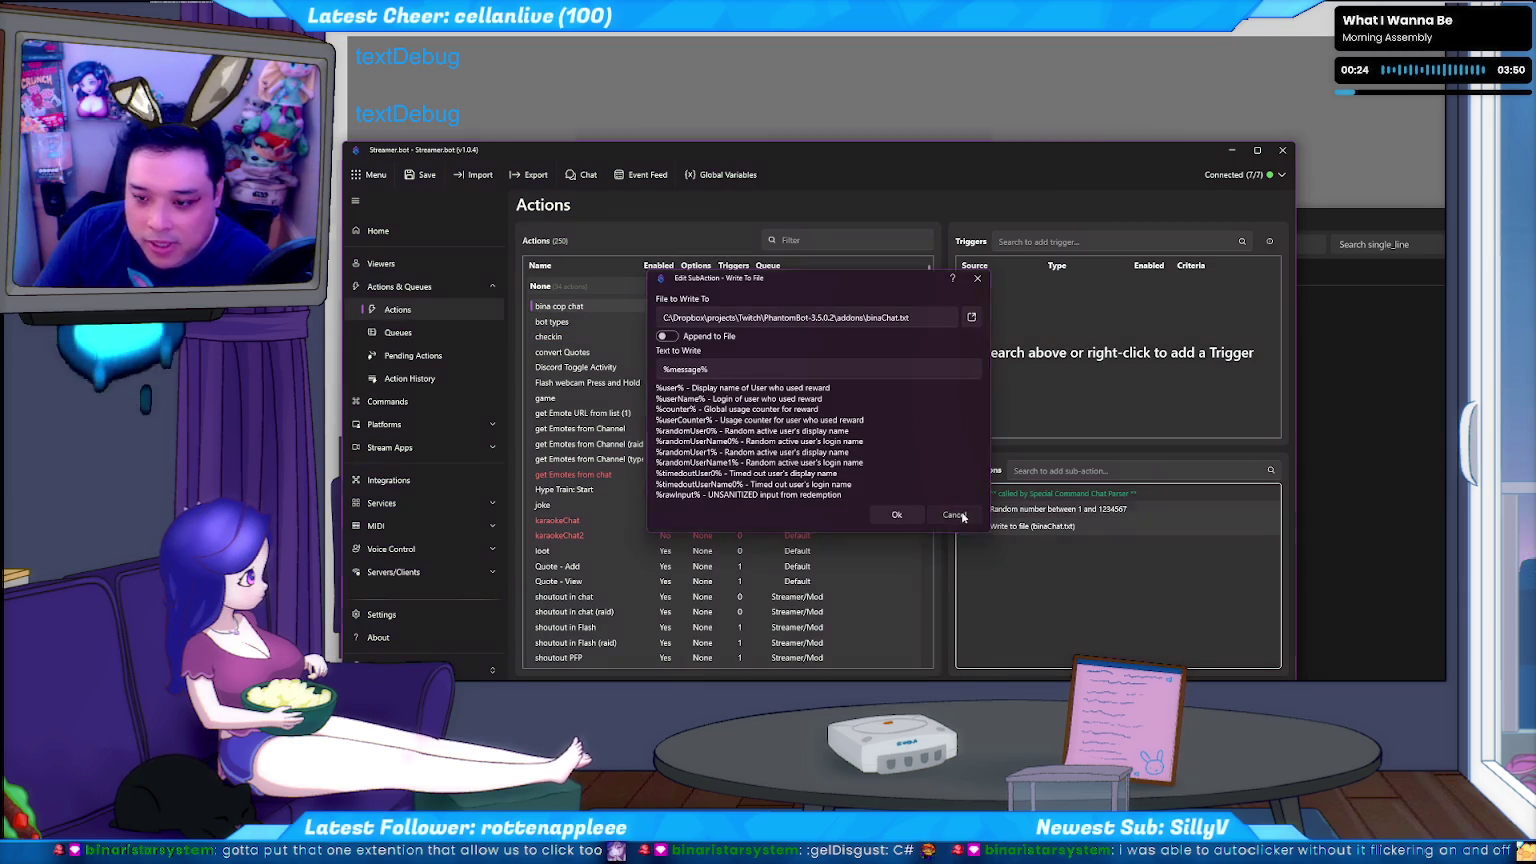
left_click(957, 518)
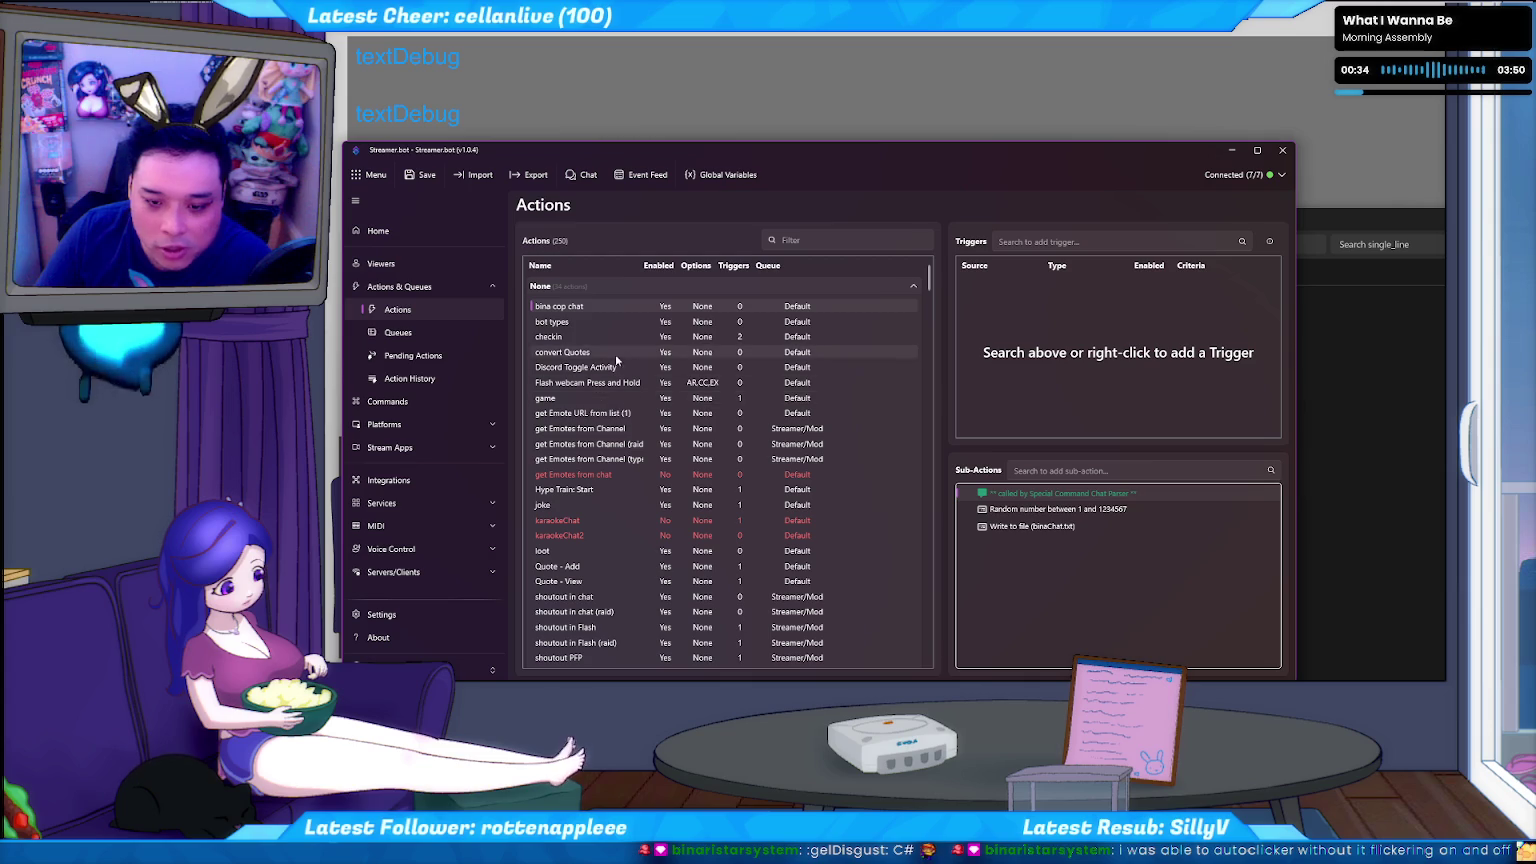
View the Special Command Chat Parser, bot types and checkin actions.
scroll(677, 434, "down", 4)
left_click(611, 512)
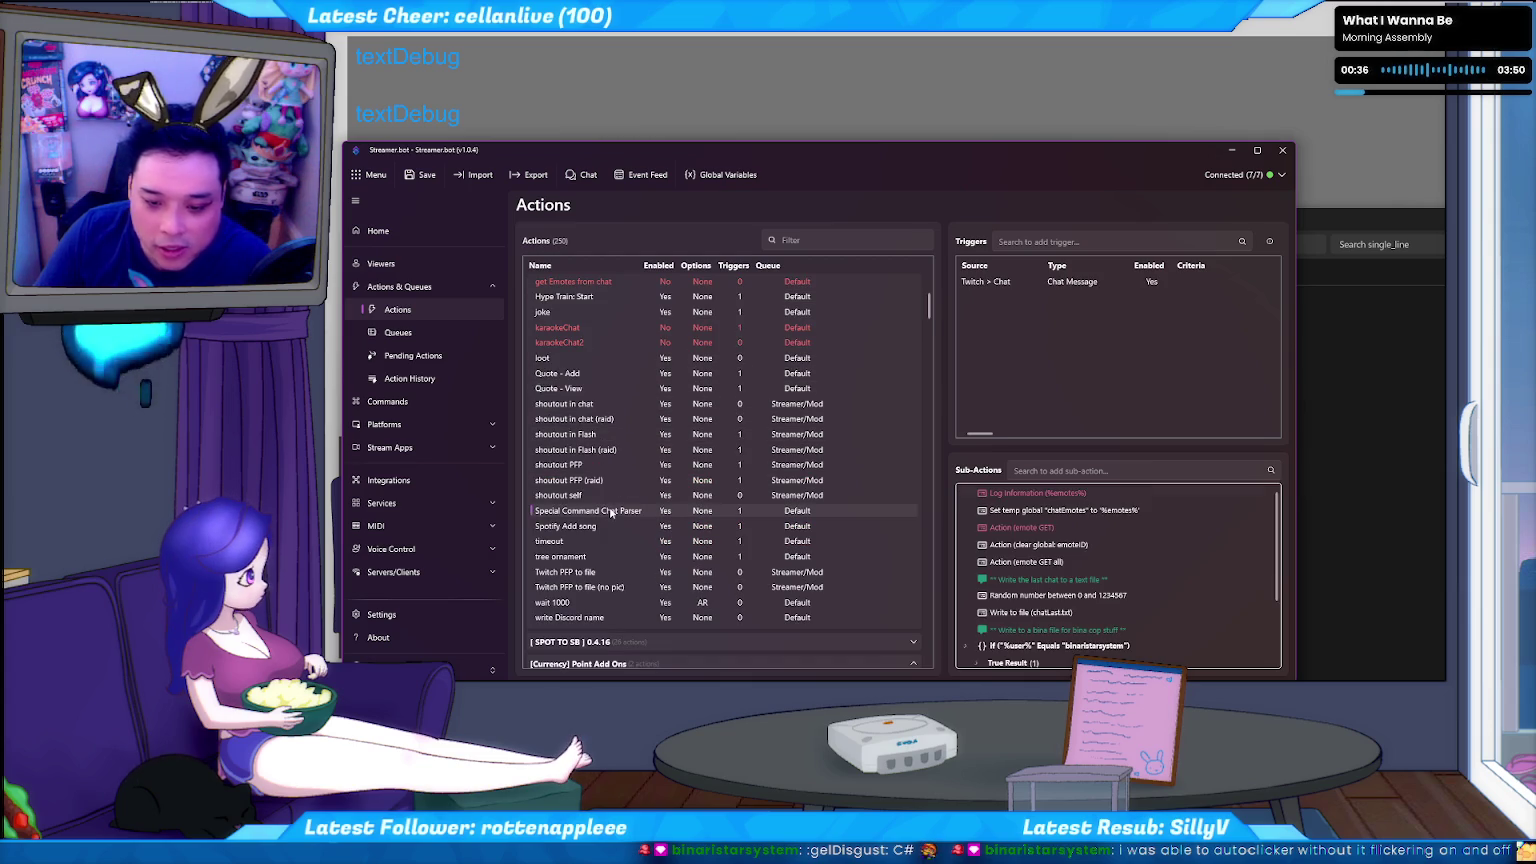
scroll(1128, 520, "down", 2)
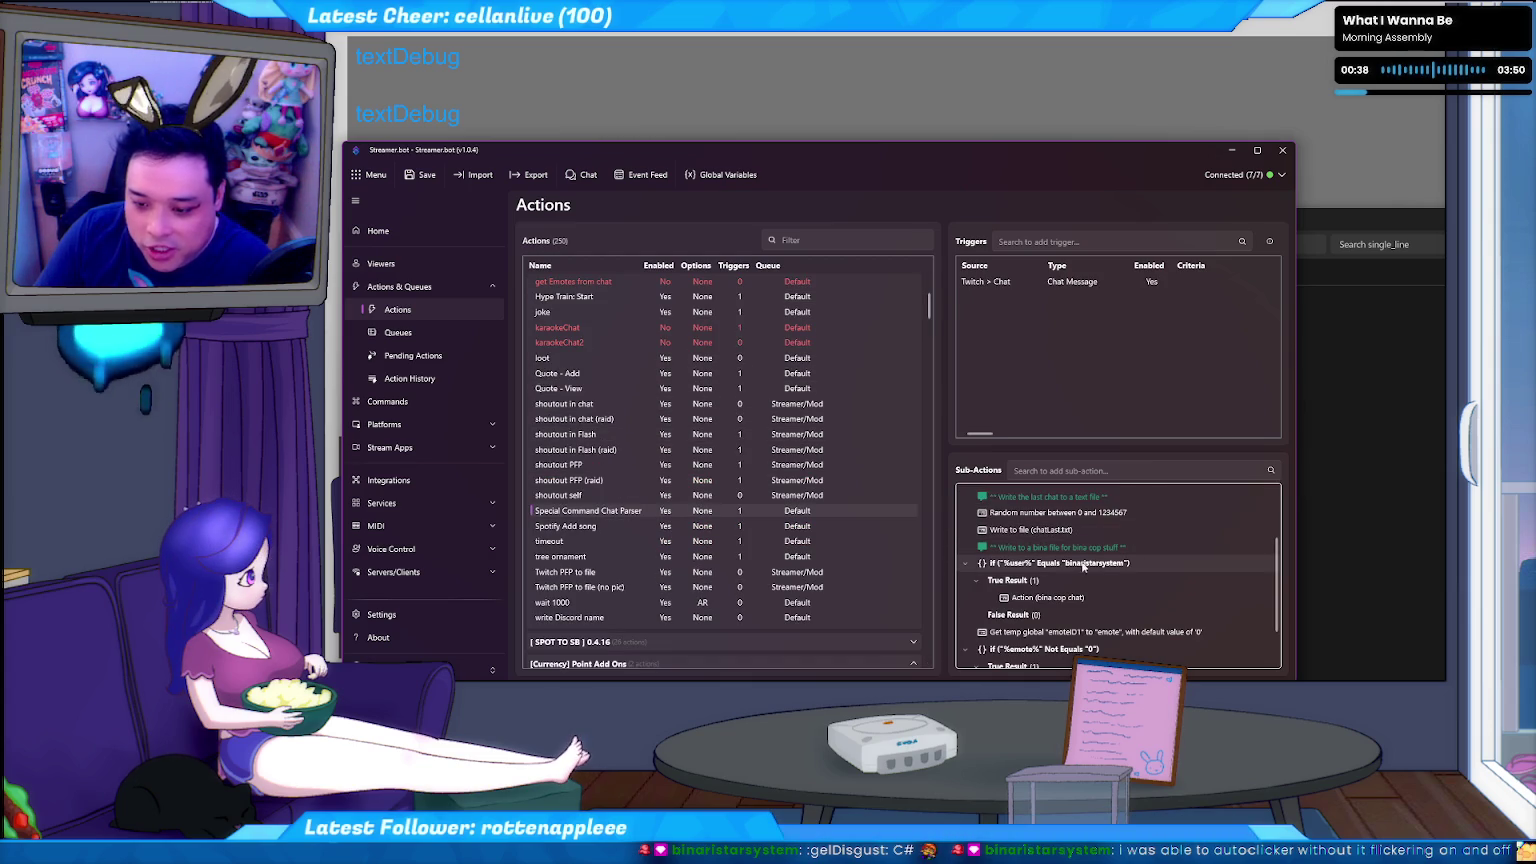
scroll(632, 494, "up", 4)
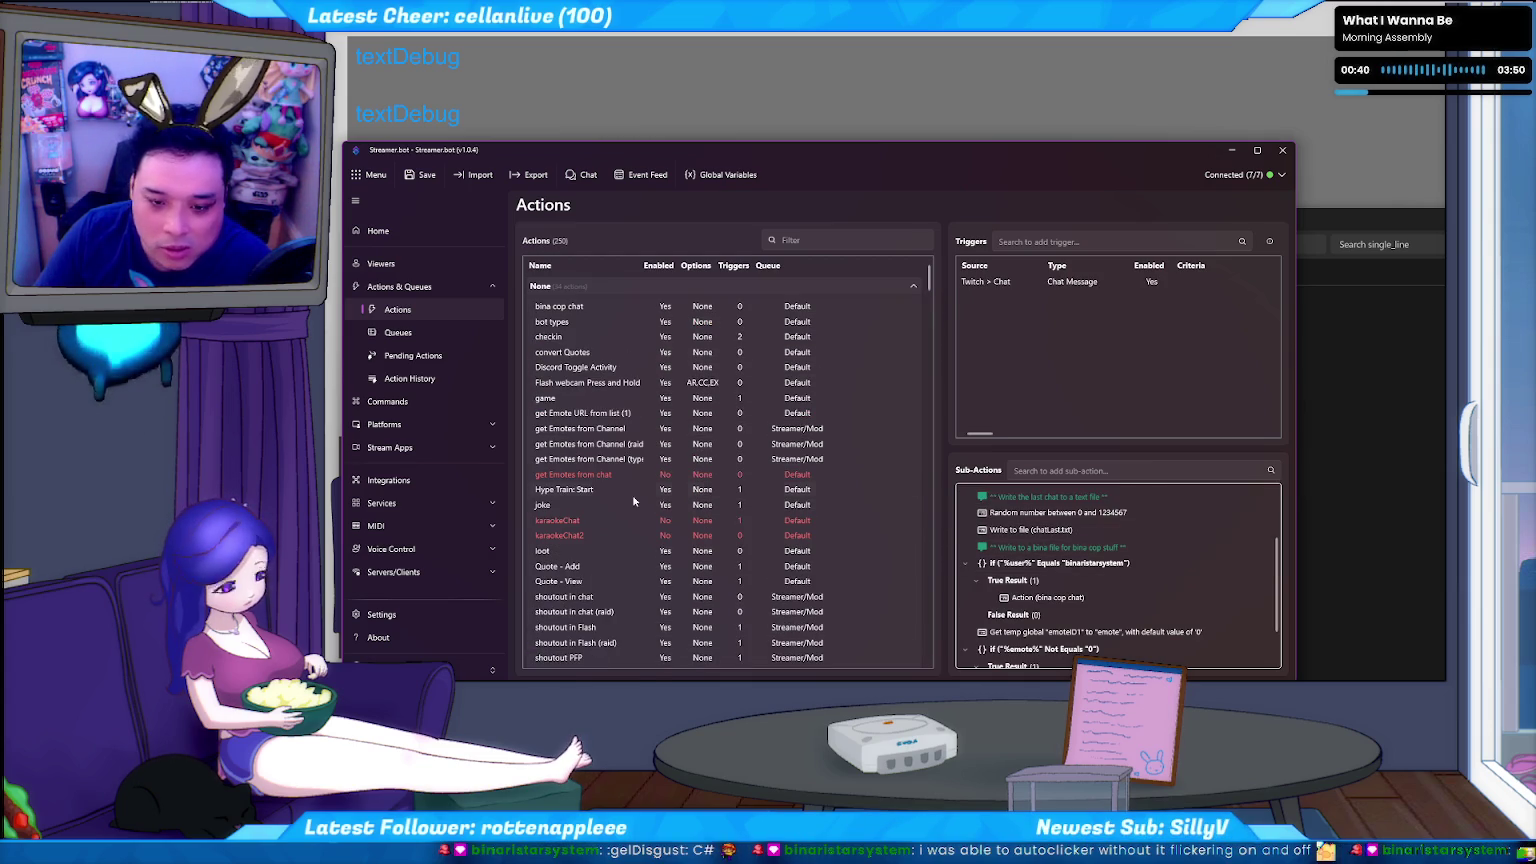
left_click(598, 318)
left_click(610, 336)
Step down past get Emote URL from list (1) to get Emotes from Channel (raid).
key("Down")
key("Down")
key("Down")
key("Down")
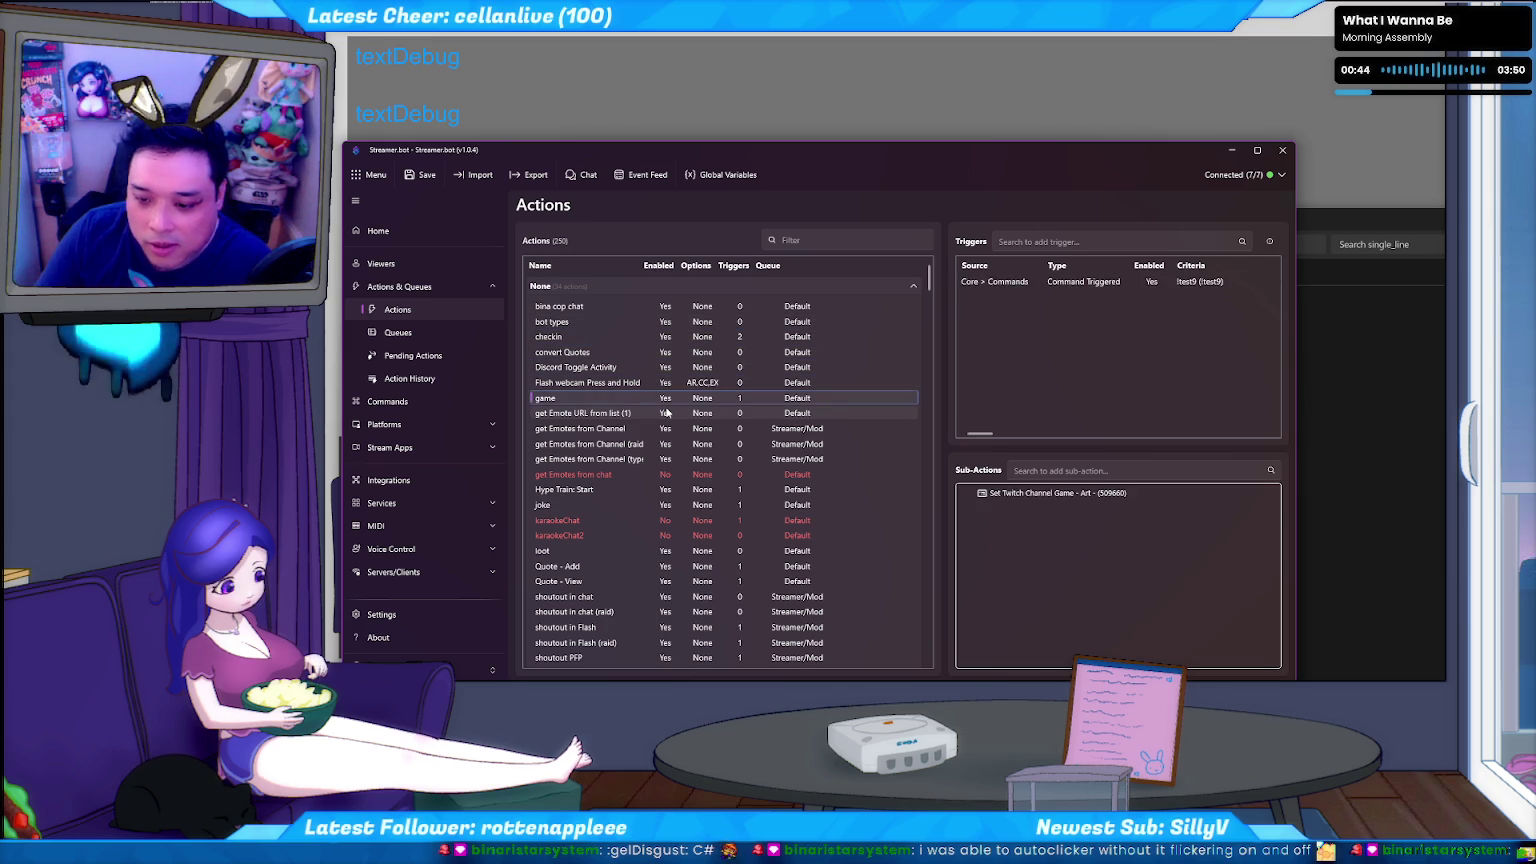
key("Down")
key("Down")
key("Down")
key("Up")
key("Down")
key("Up")
key("Down")
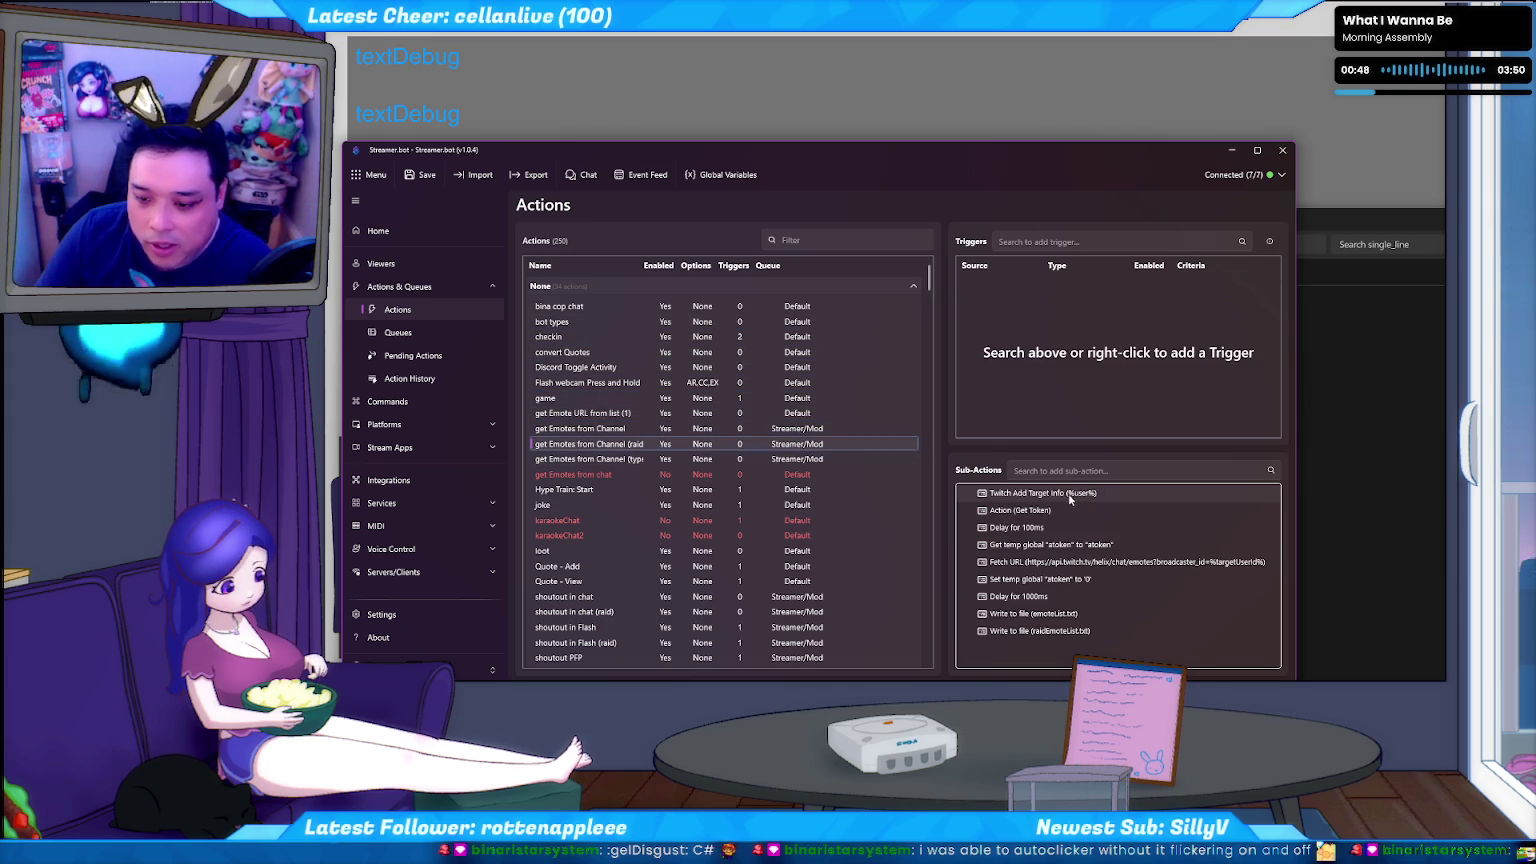
Copy the Twitch Add Target Info sub-action and scroll the Actions list down toward April.
left_click(1069, 497)
right_click(1070, 497)
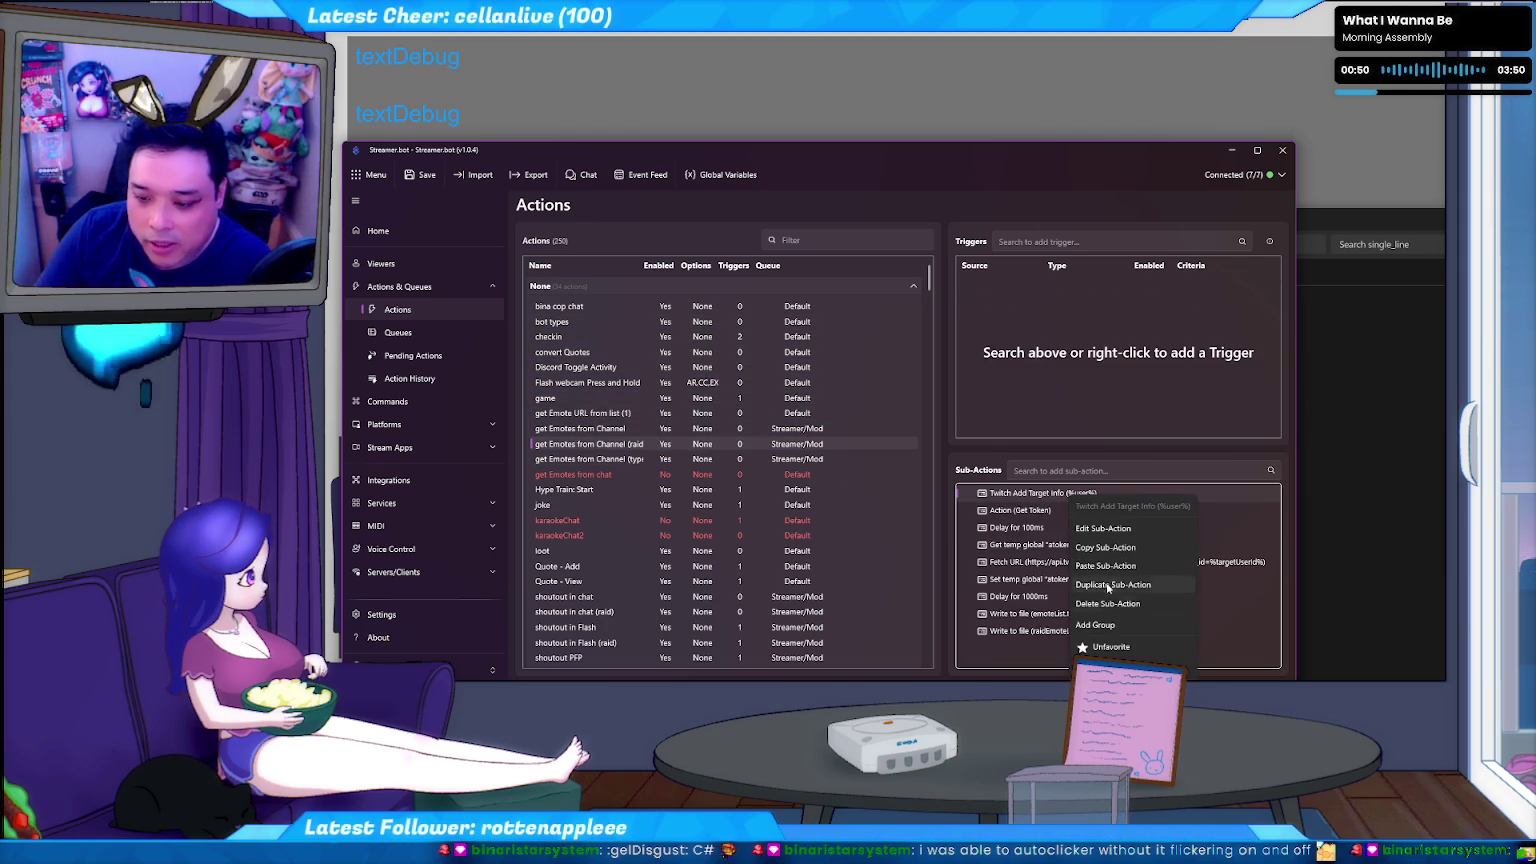
left_click(1115, 550)
scroll(627, 467, "down", 5)
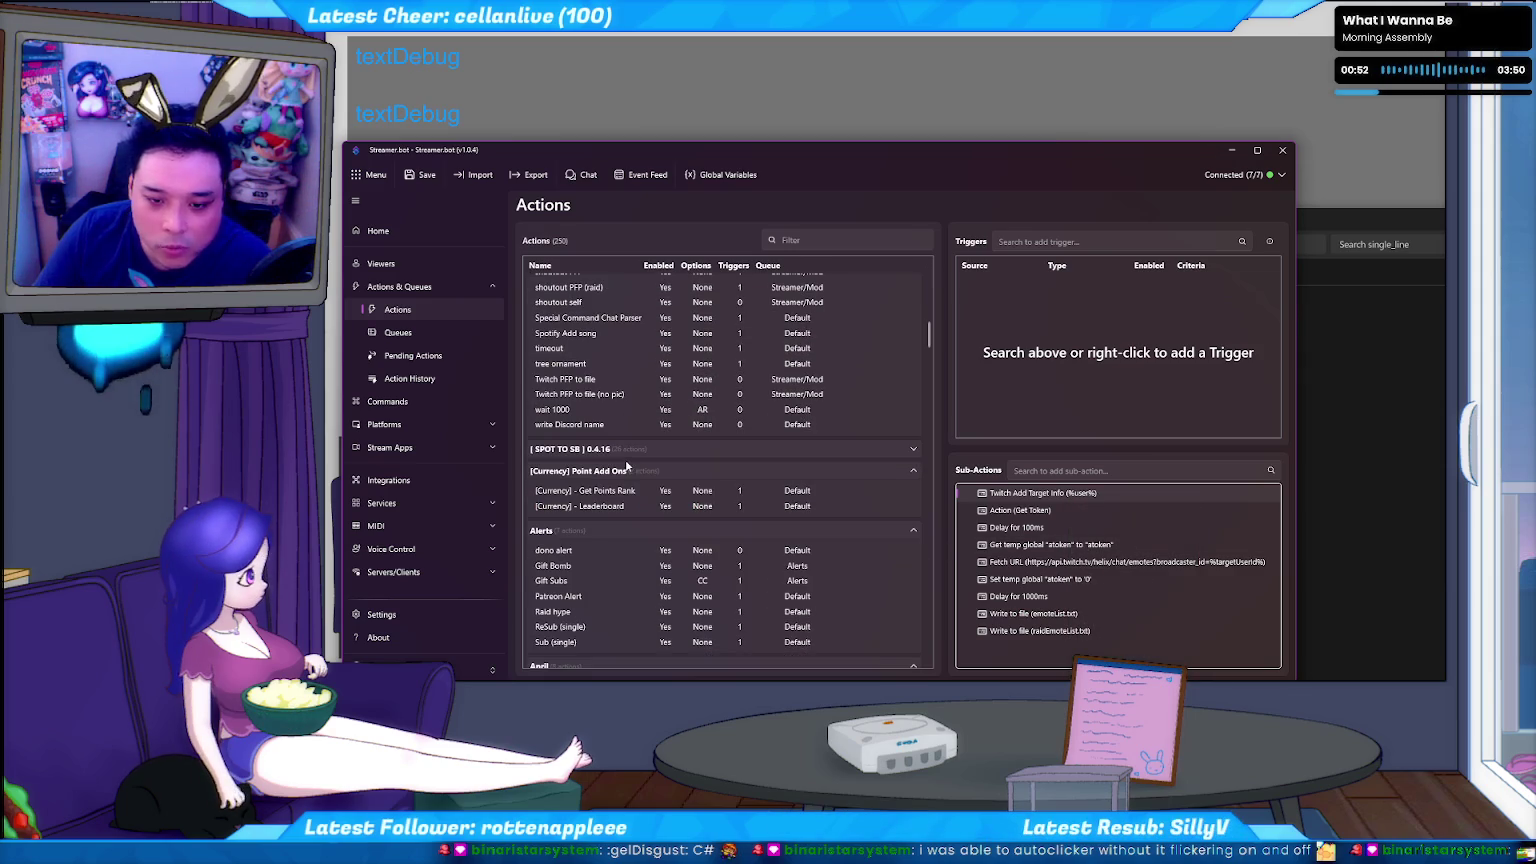
scroll(622, 501, "up", 2)
scroll(617, 540, "up", 2)
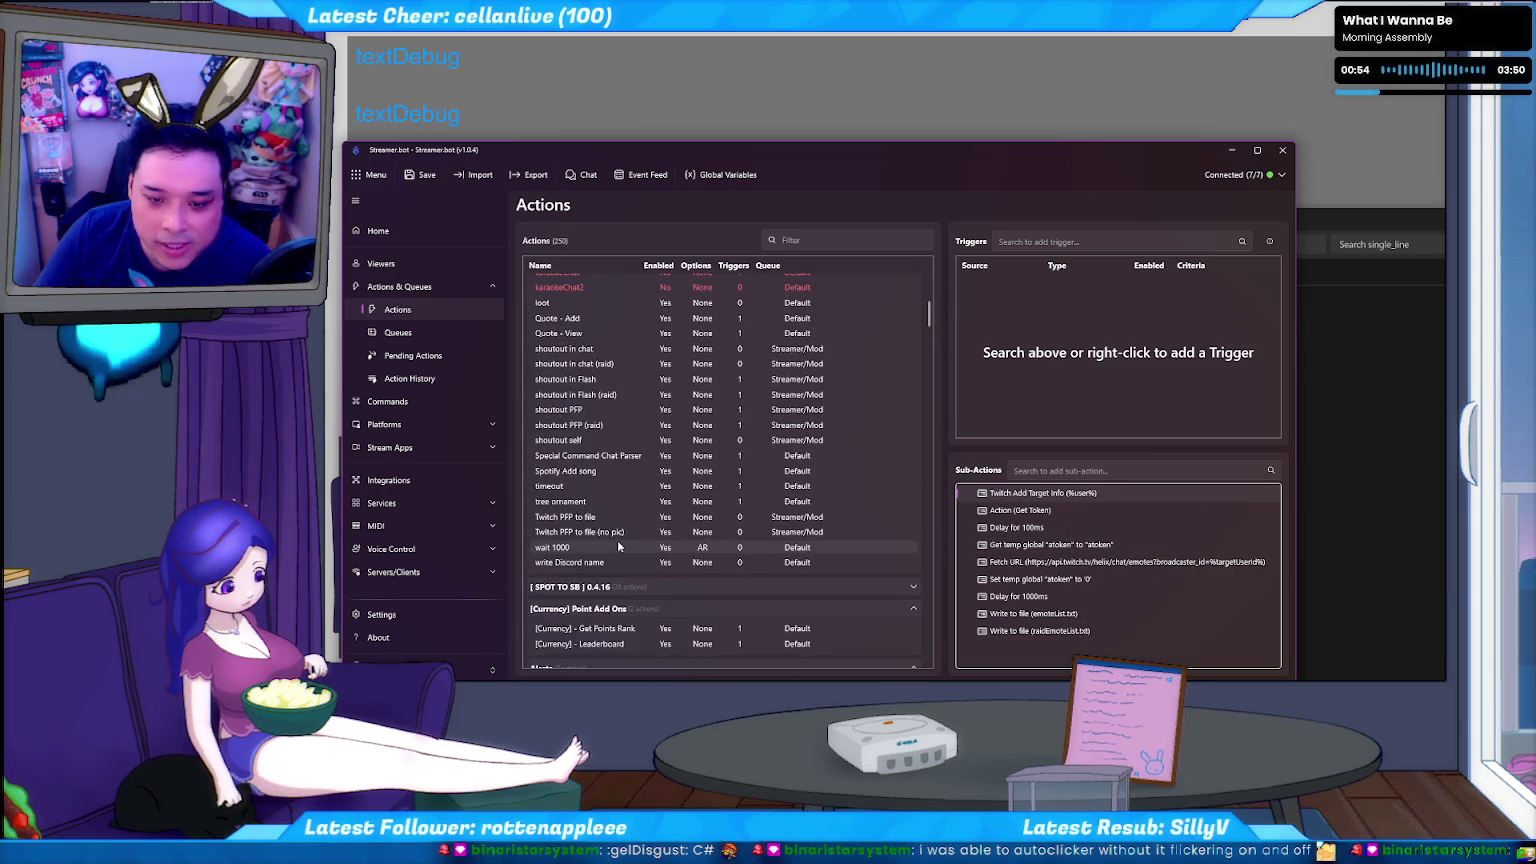
scroll(617, 548, "up", 2)
scroll(618, 545, "down", 2)
scroll(619, 544, "down", 2)
scroll(618, 543, "down", 2)
scroll(619, 544, "down", 2)
scroll(617, 540, "down", 2)
scroll(617, 540, "down", 2)
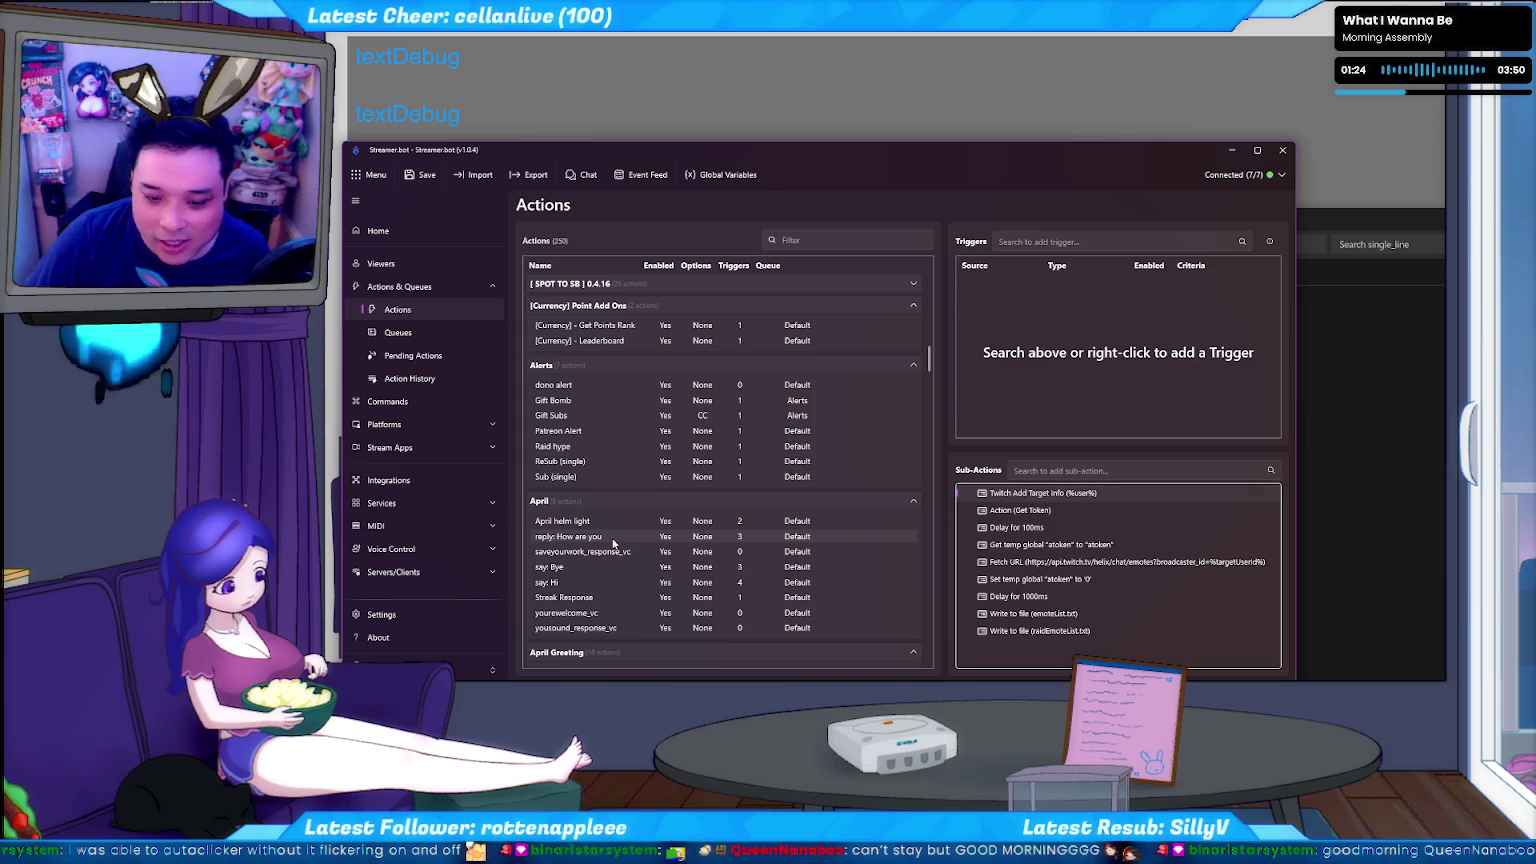
Look over the sub-actions of the 'Reply: How are you' and 'Say: Hi' actions.
left_click(613, 541)
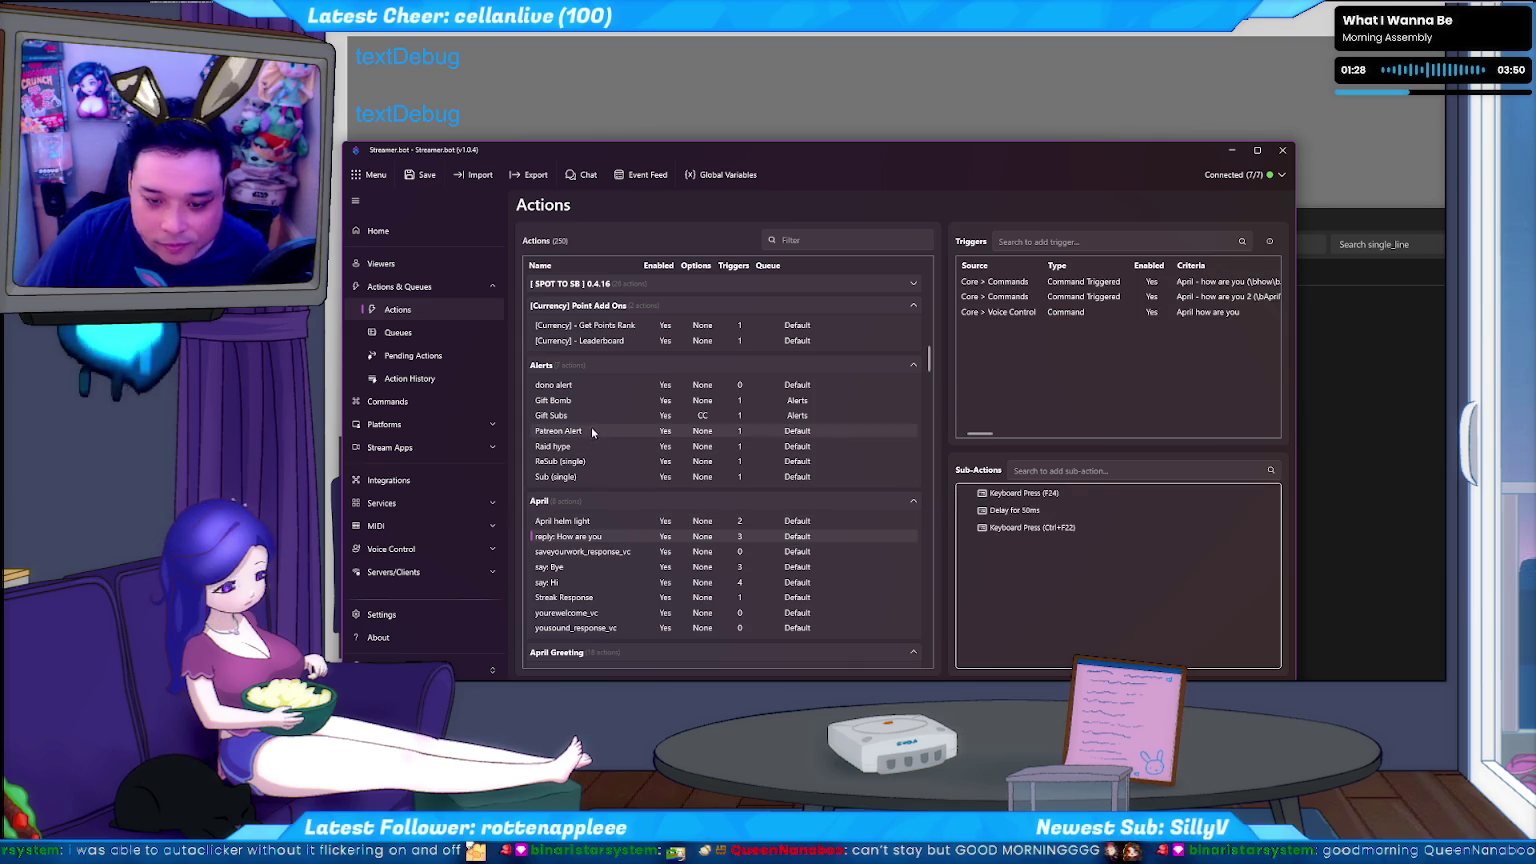
scroll(598, 471, "up", 3)
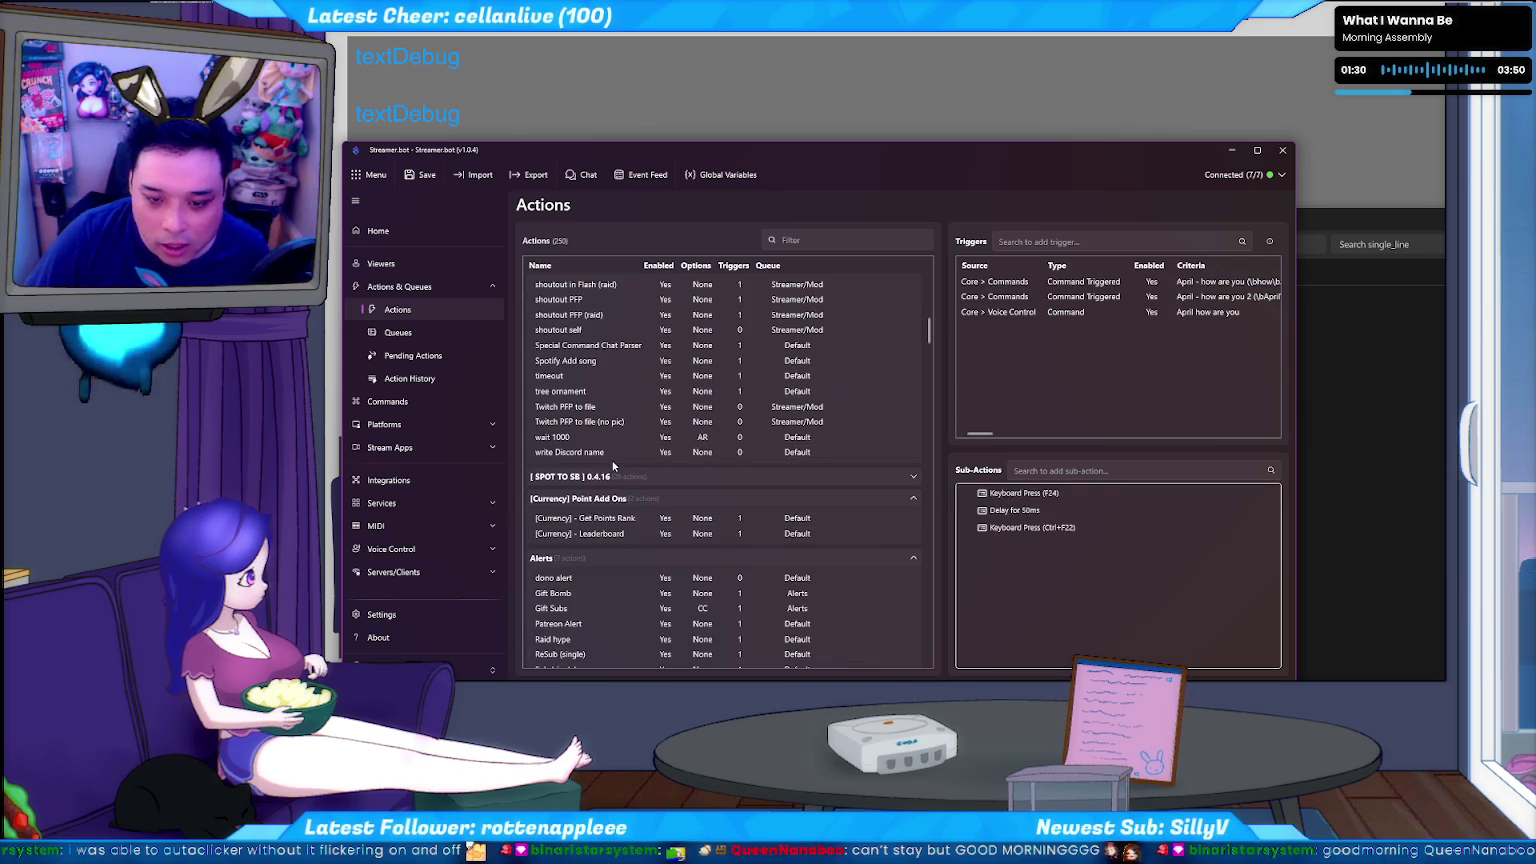
scroll(603, 538, "down", 5)
left_click(602, 537)
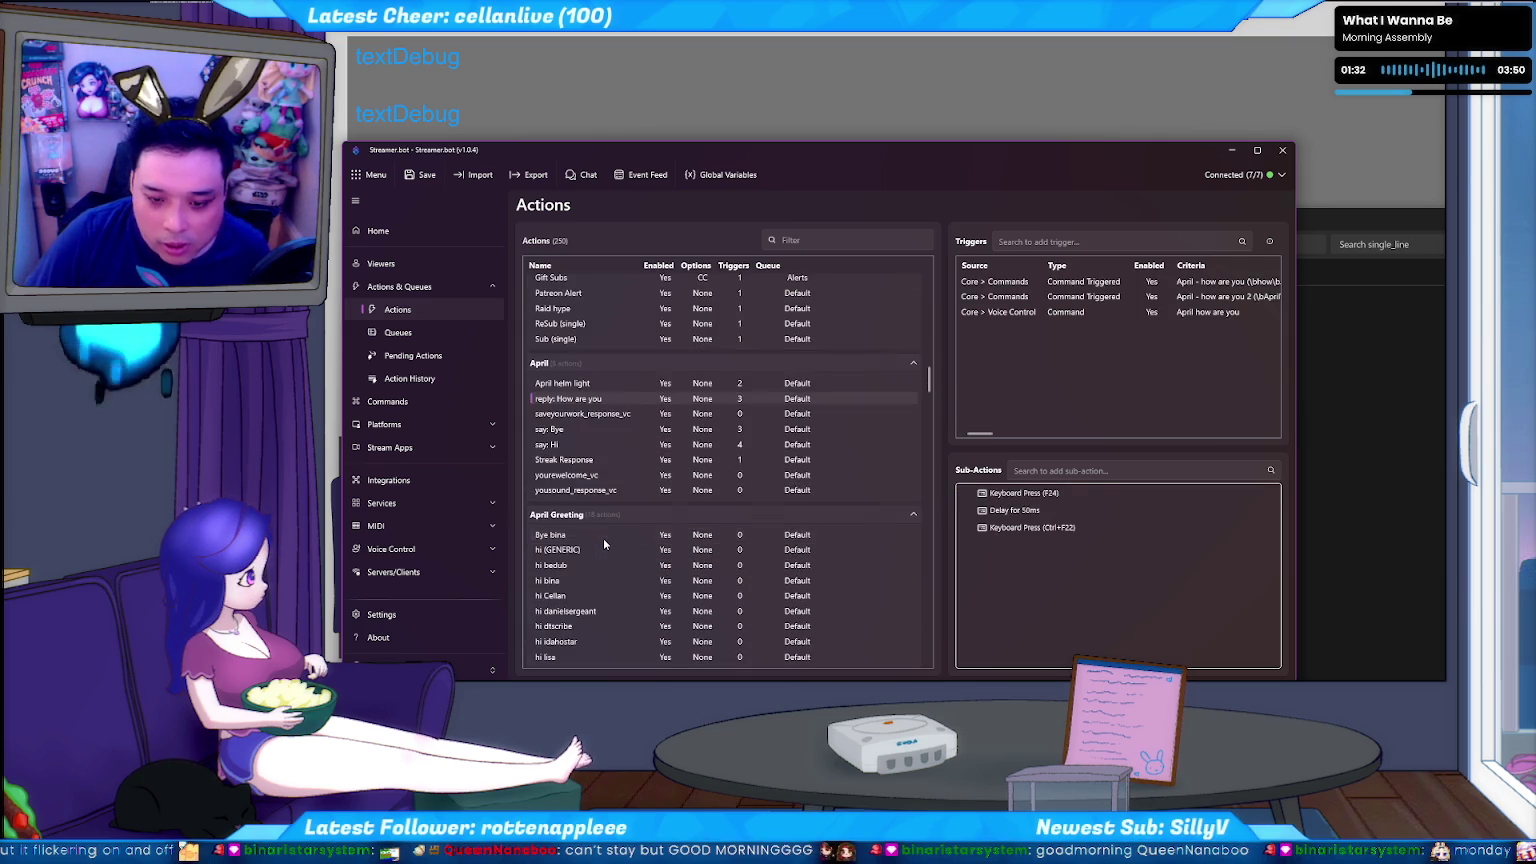
Paste Twitch Add Target Info into Streak Response as its first sub-action and confirm it uses %userName%.
left_click(600, 460)
right_click(1056, 558)
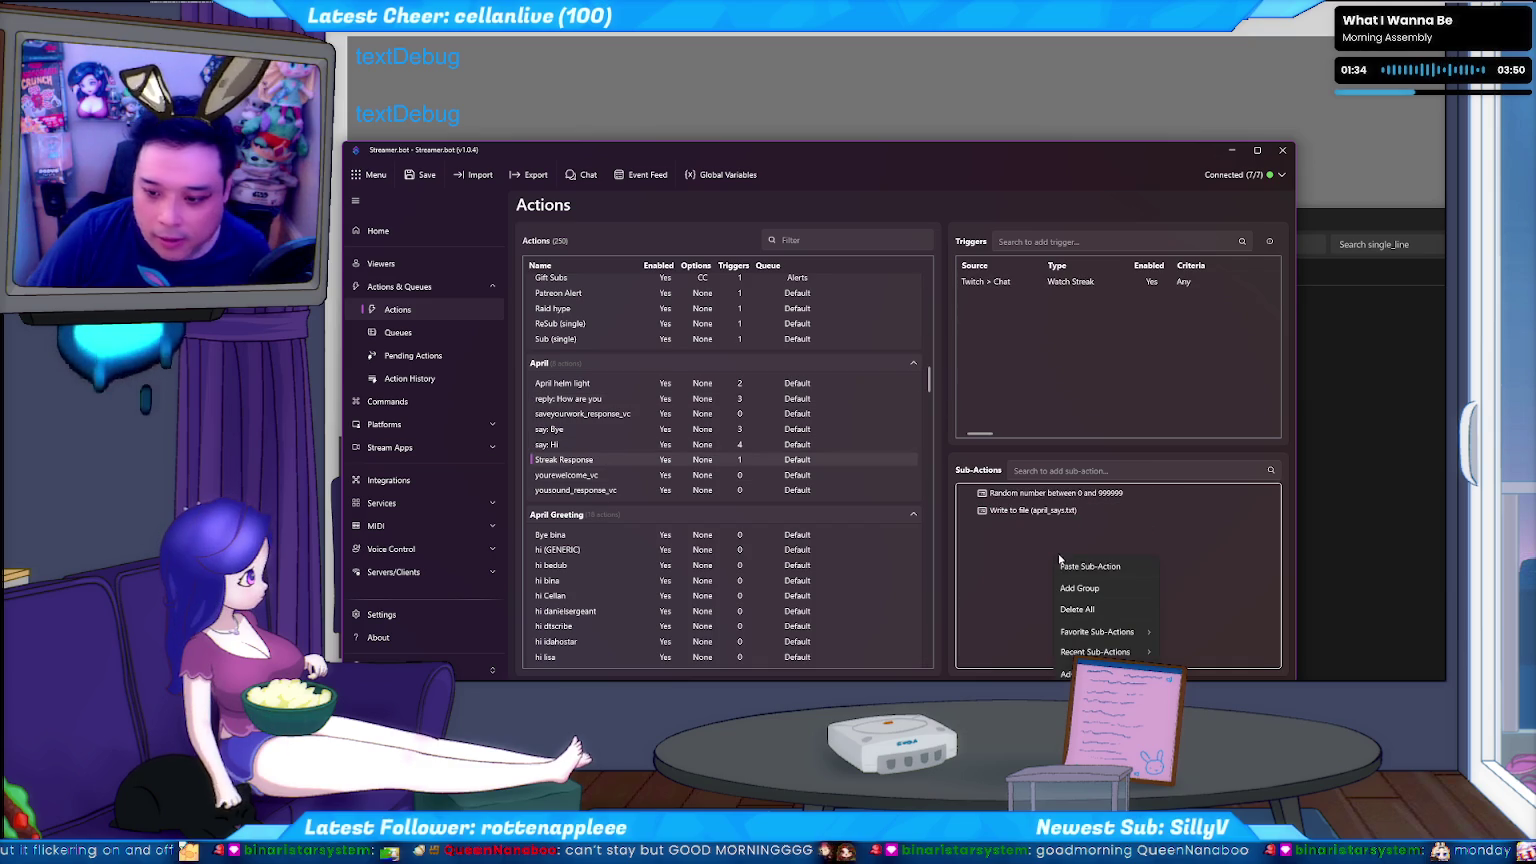
left_click(1090, 566)
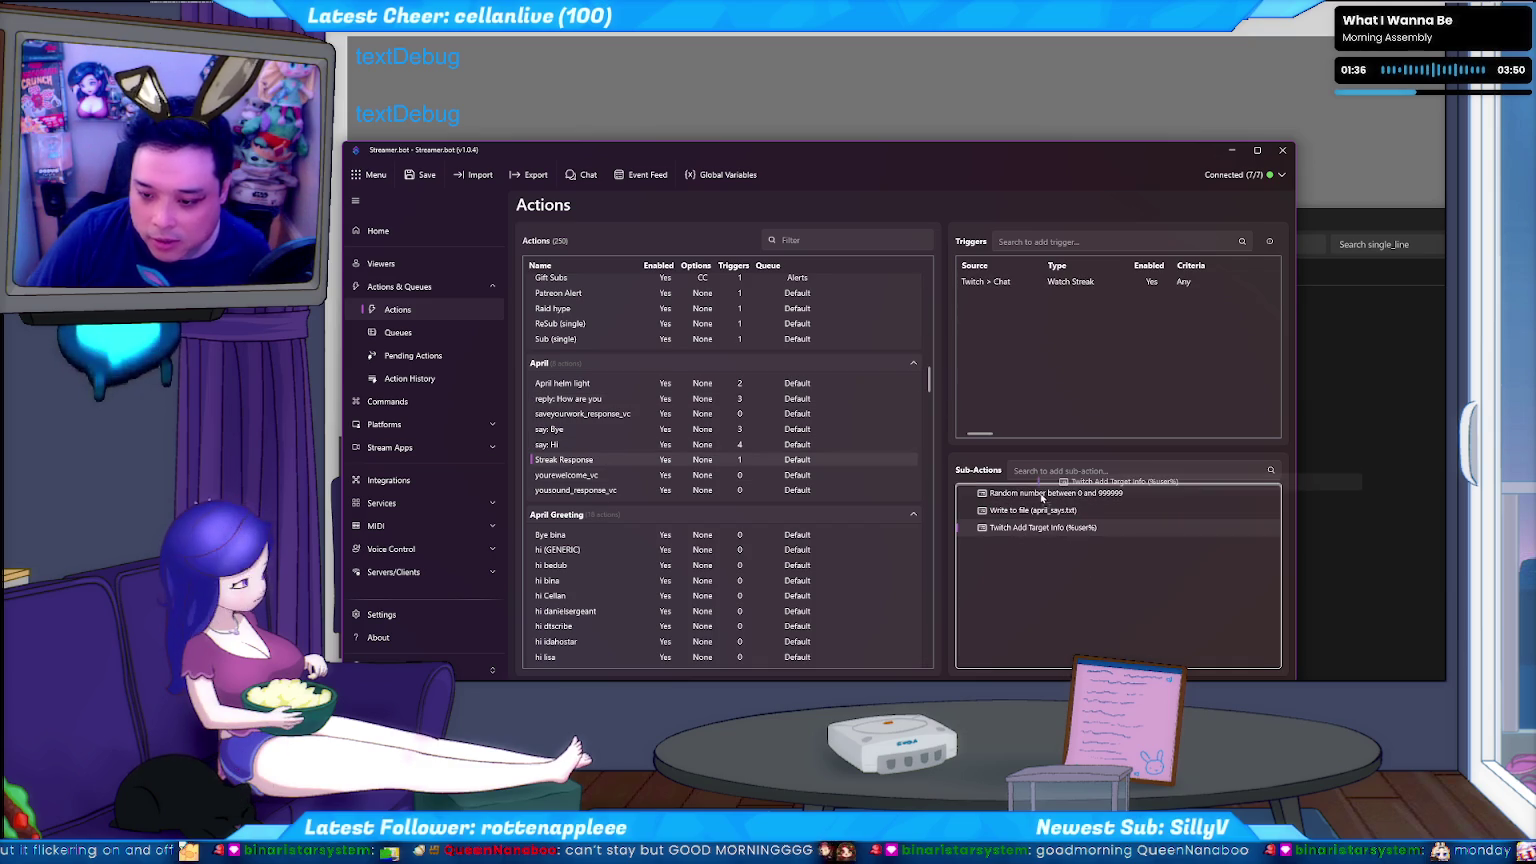
left_click_drag(1071, 527, 1070, 494)
double_click(1071, 494)
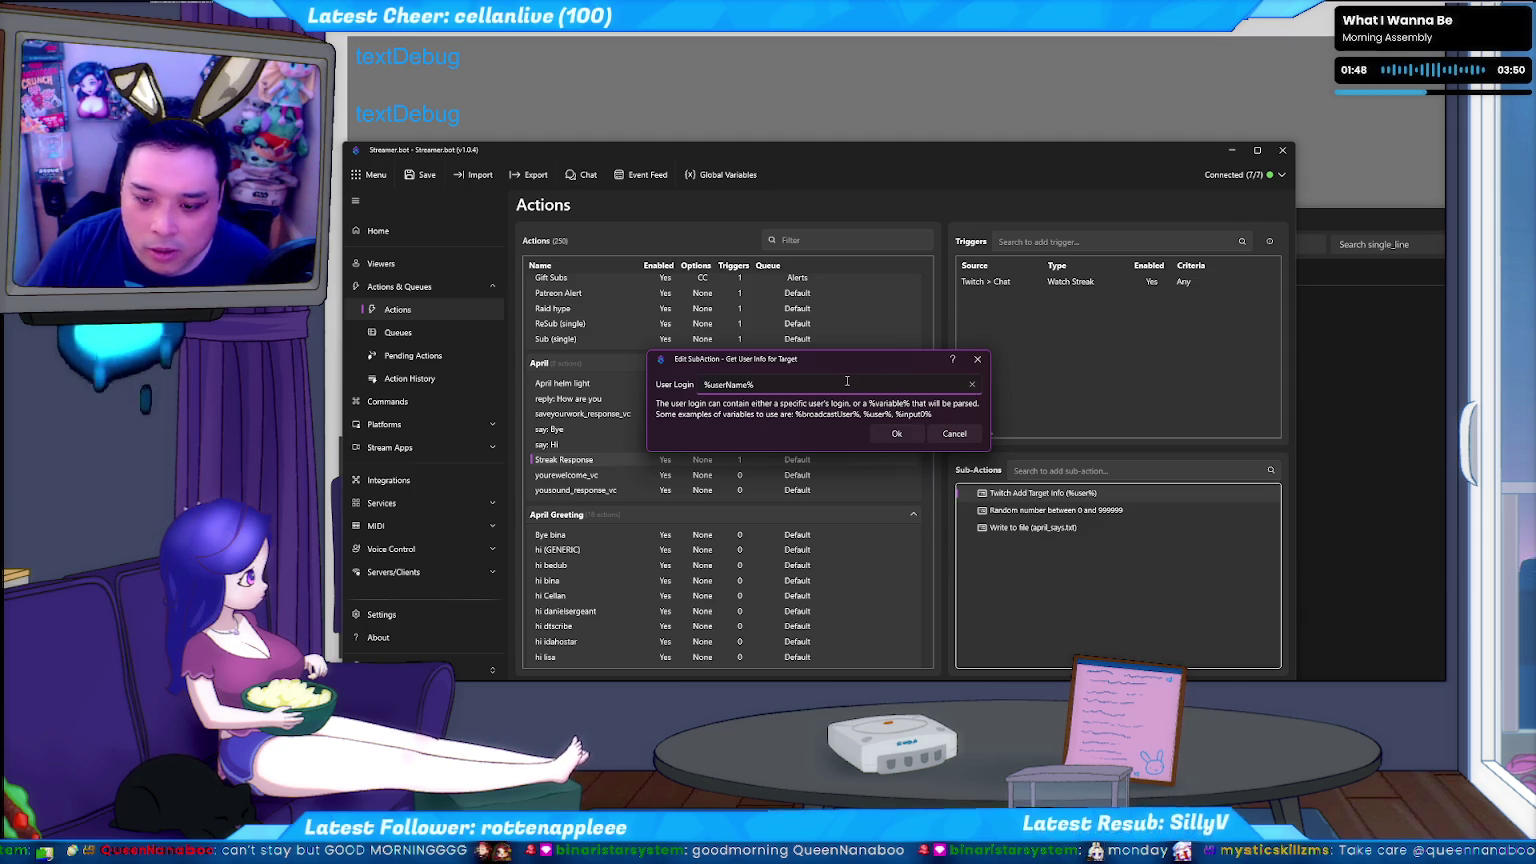
left_click(951, 434)
right_click(1006, 578)
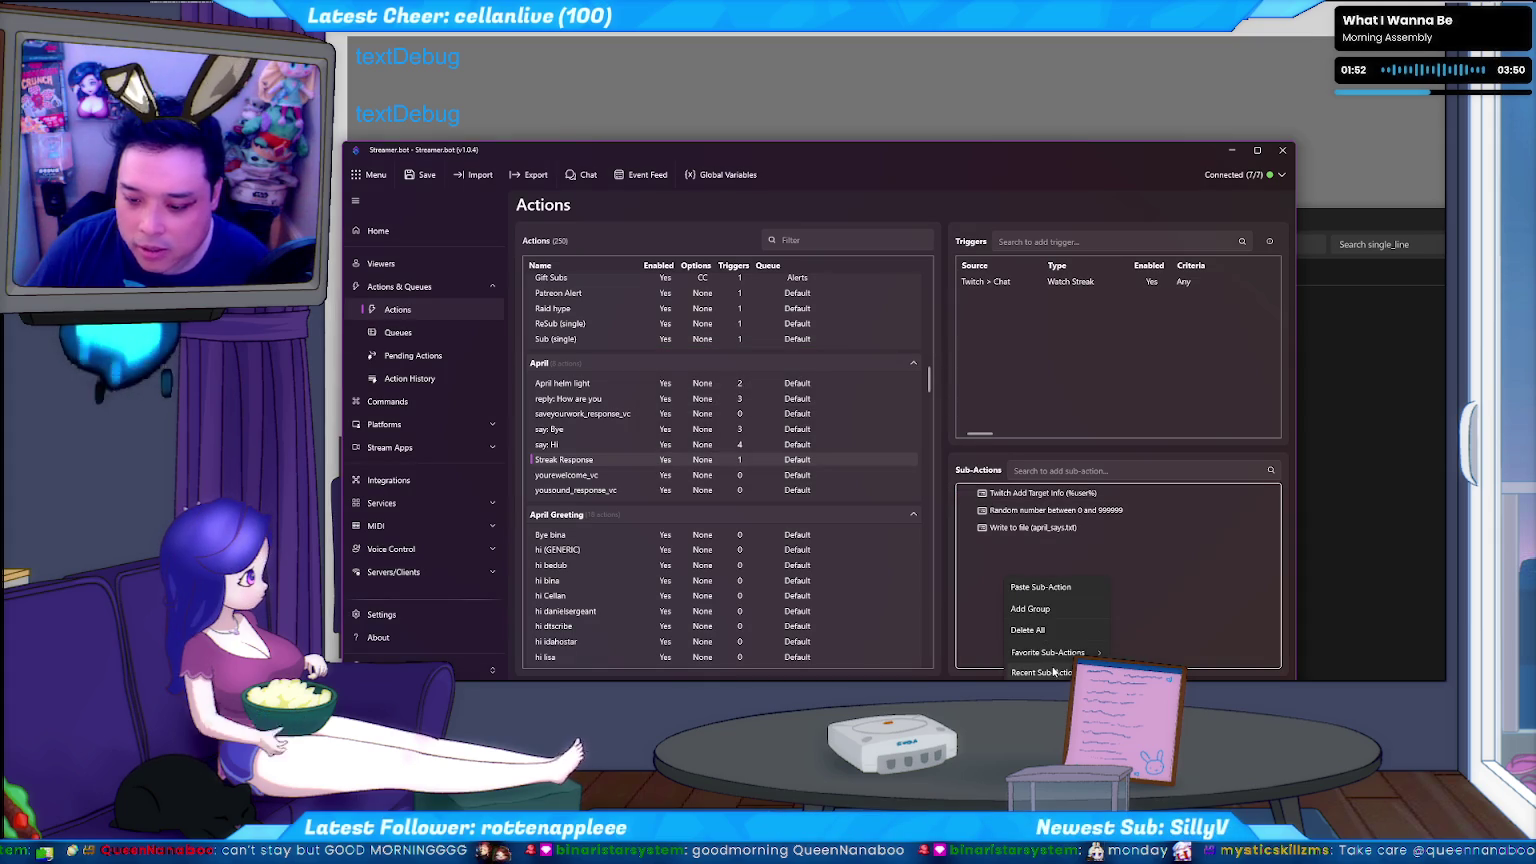
mouse_move(1051, 630)
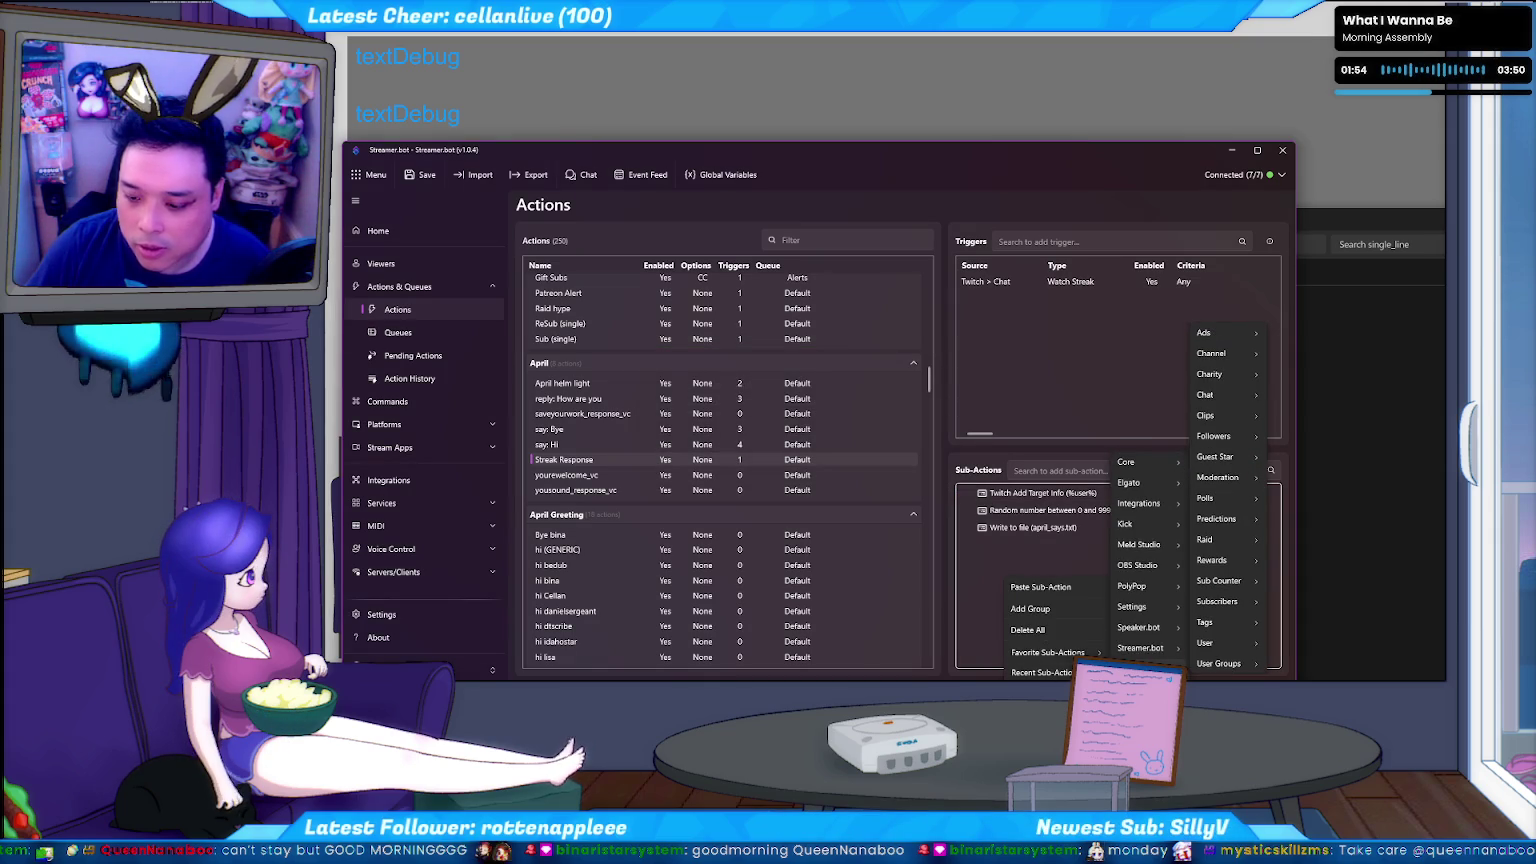
mouse_move(1212, 643)
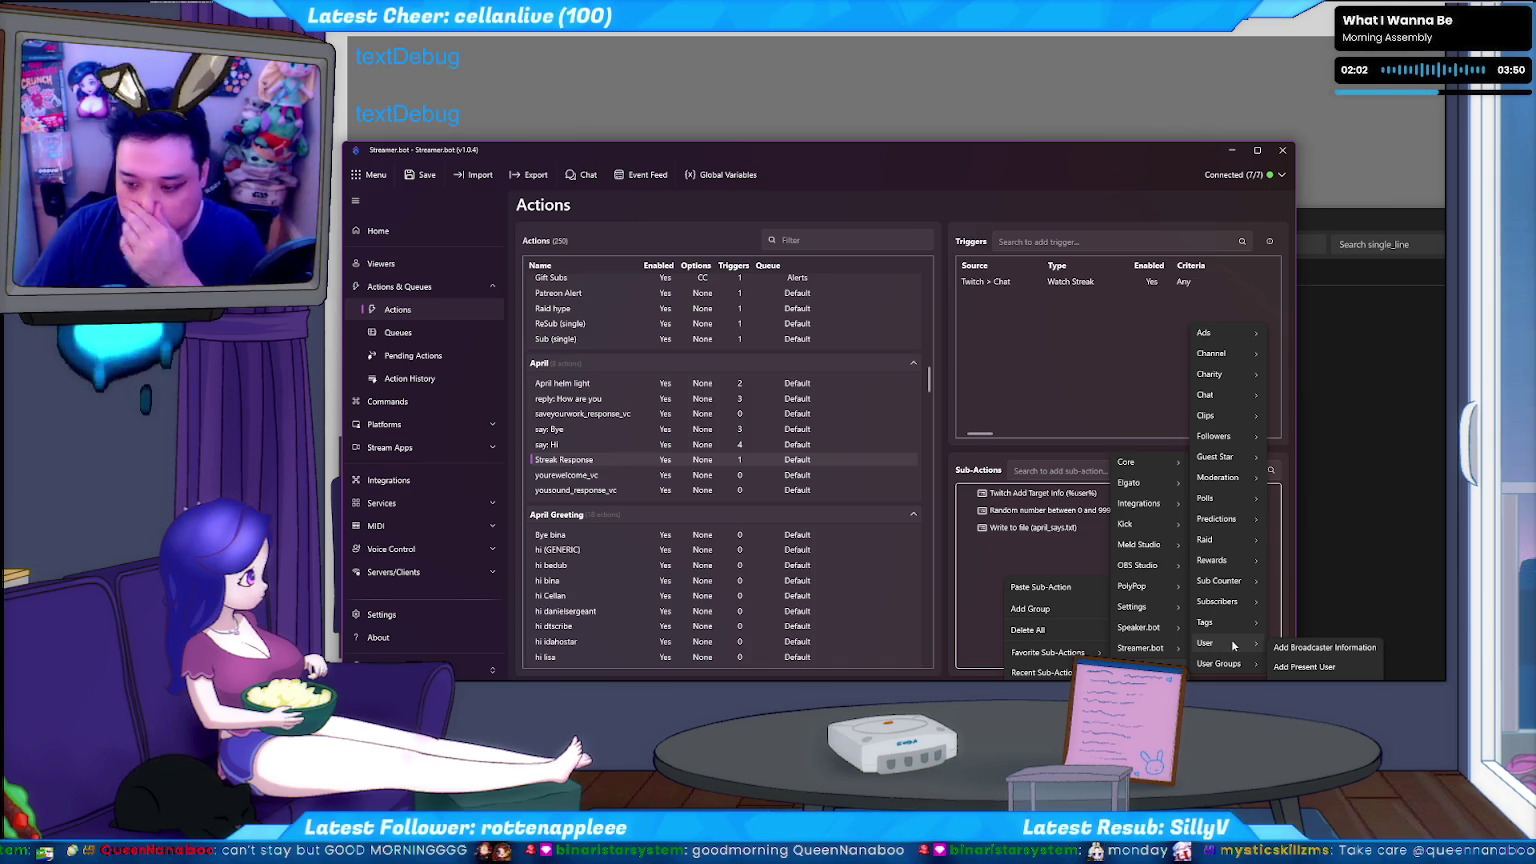
left_click(1305, 664)
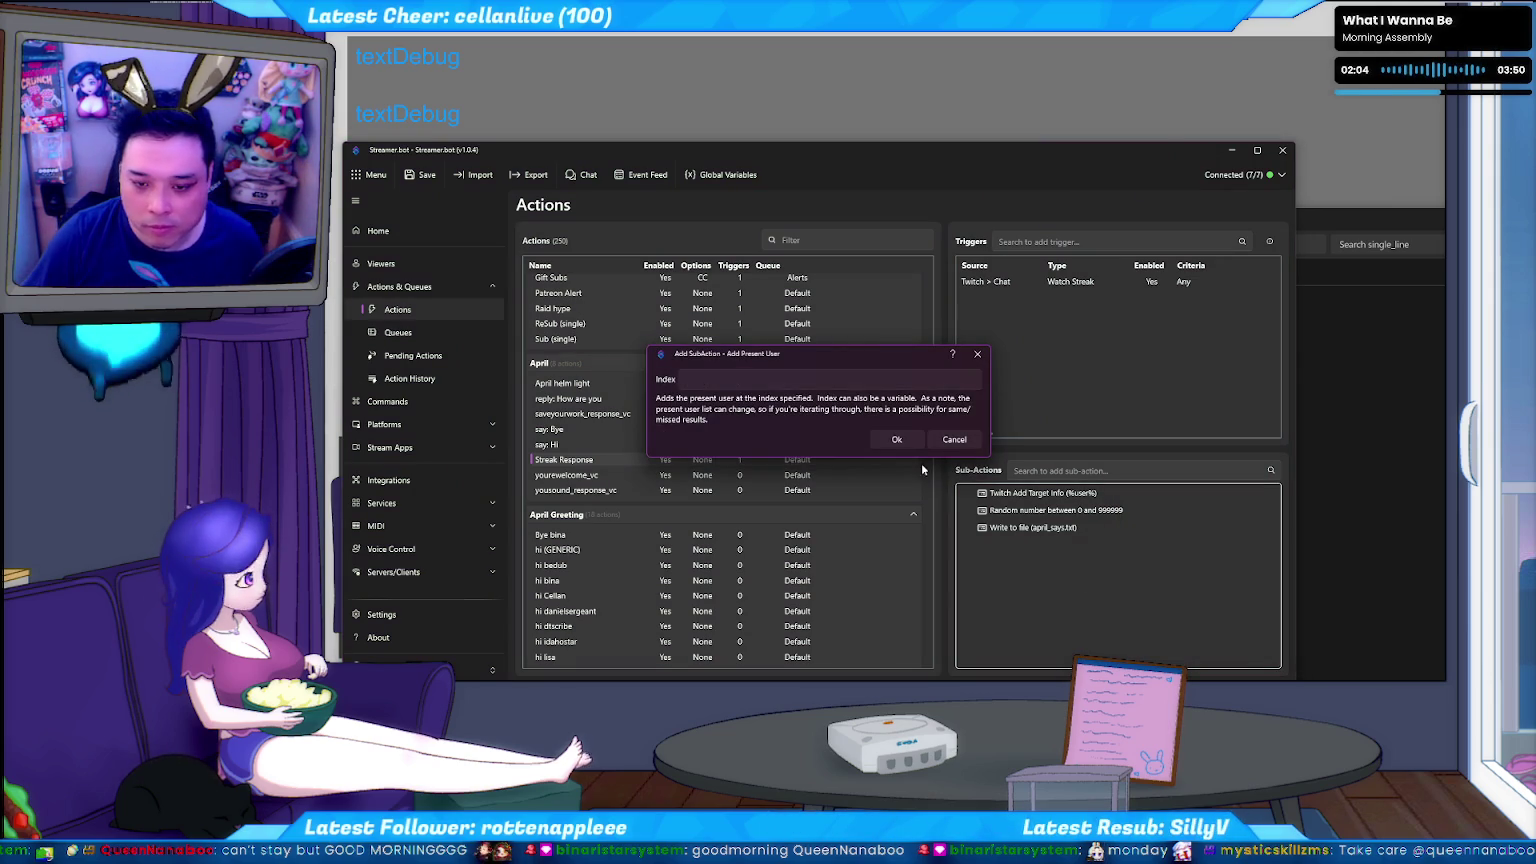
left_click(946, 441)
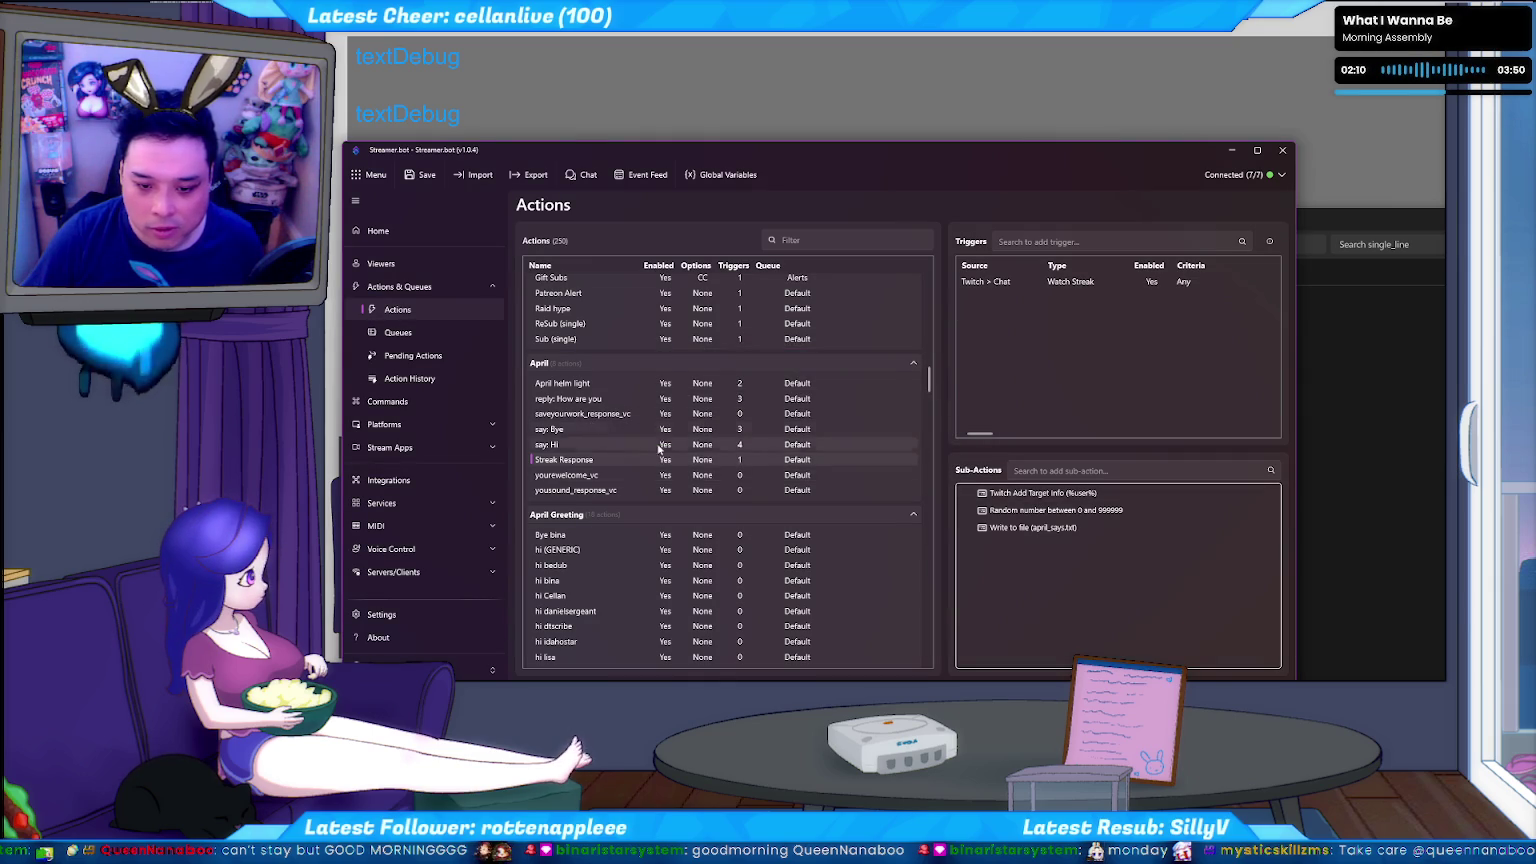
double_click(1052, 496)
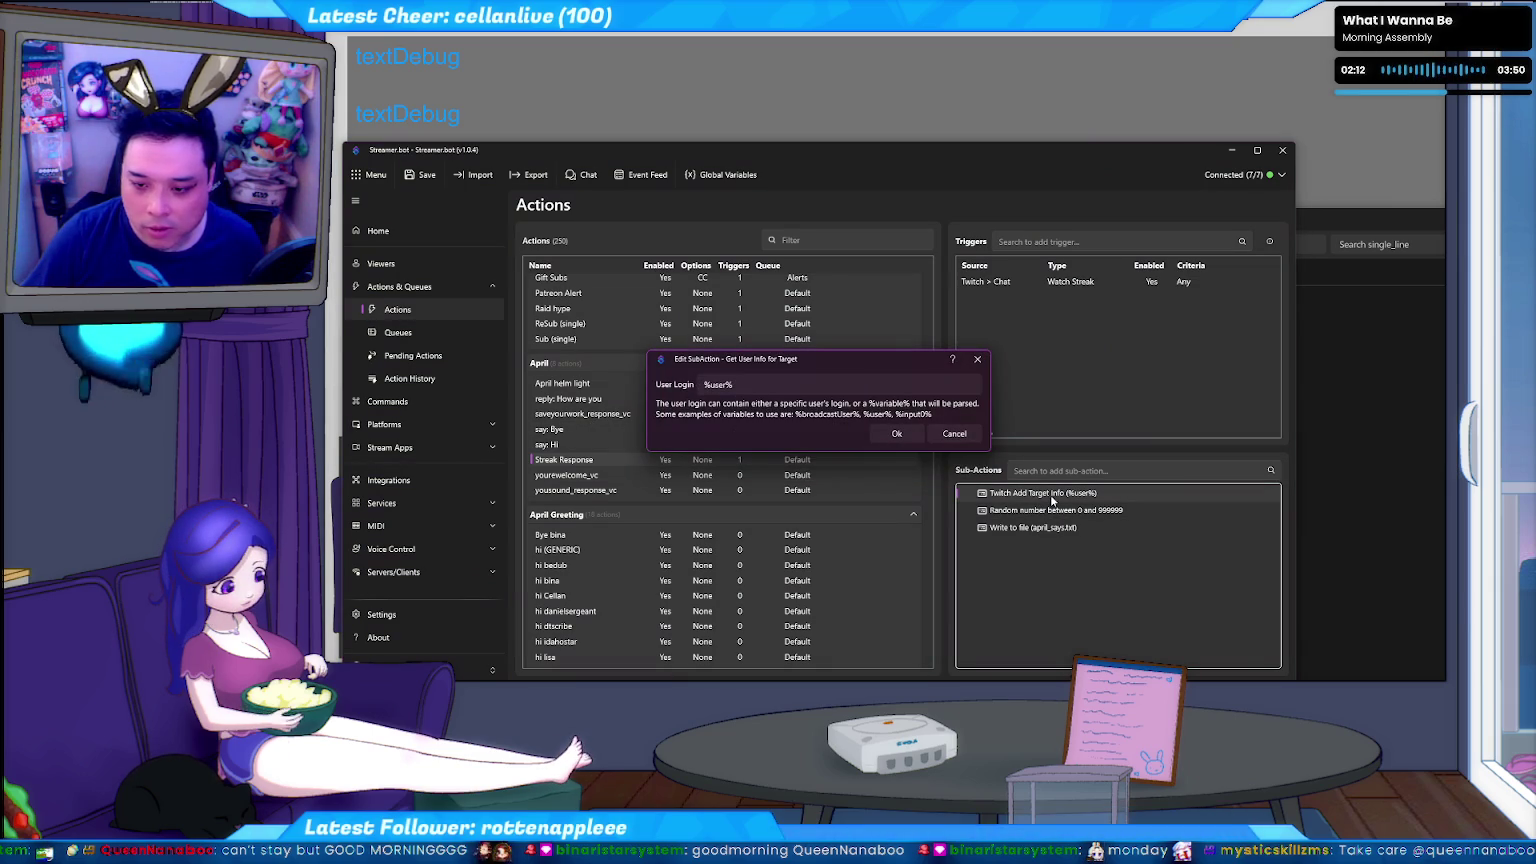
left_click(738, 384)
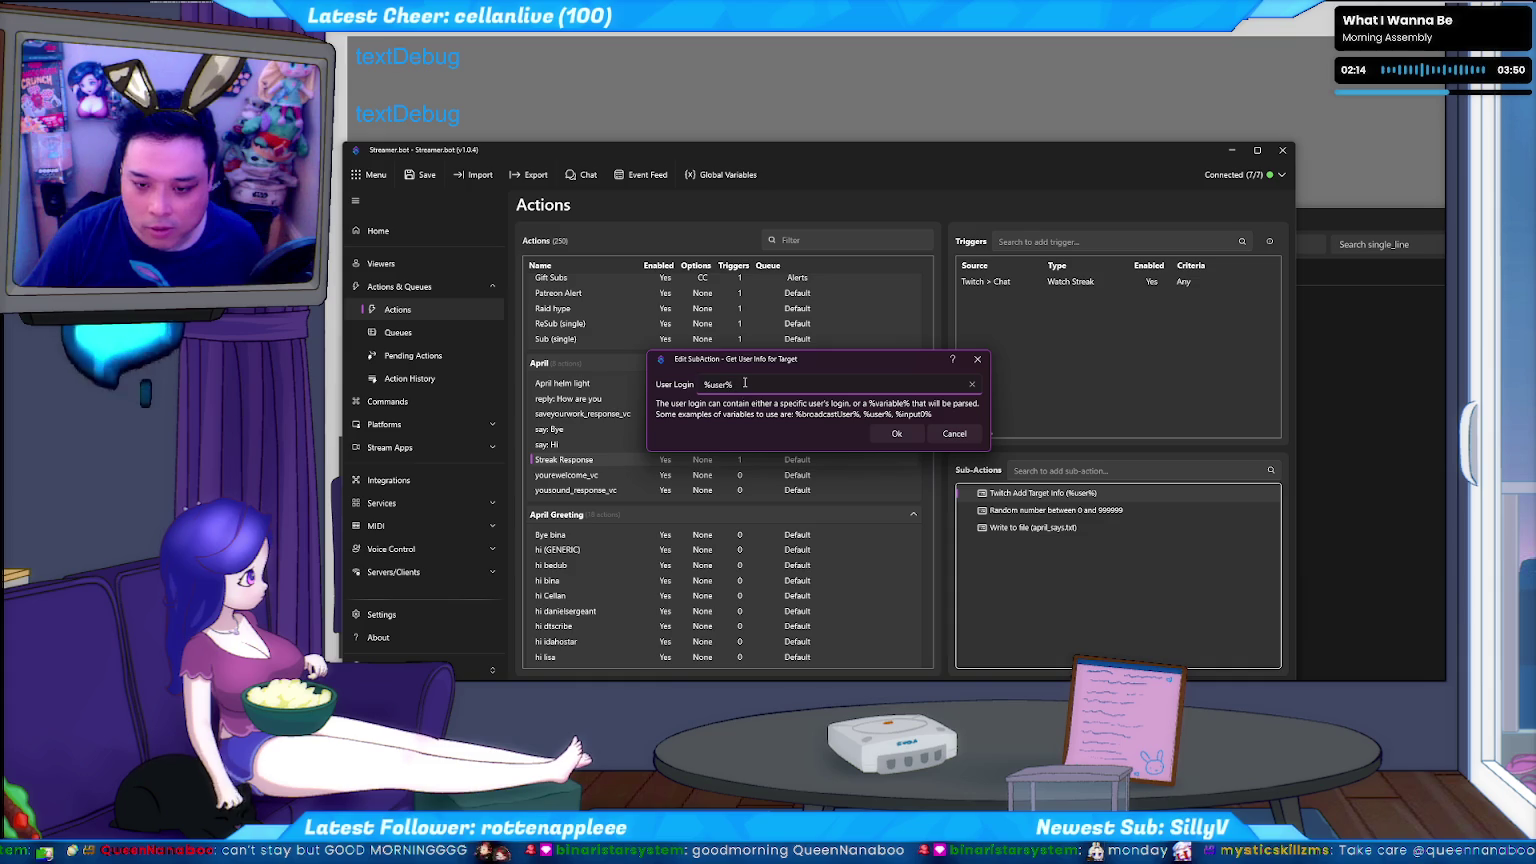
left_click(905, 434)
double_click(1057, 528)
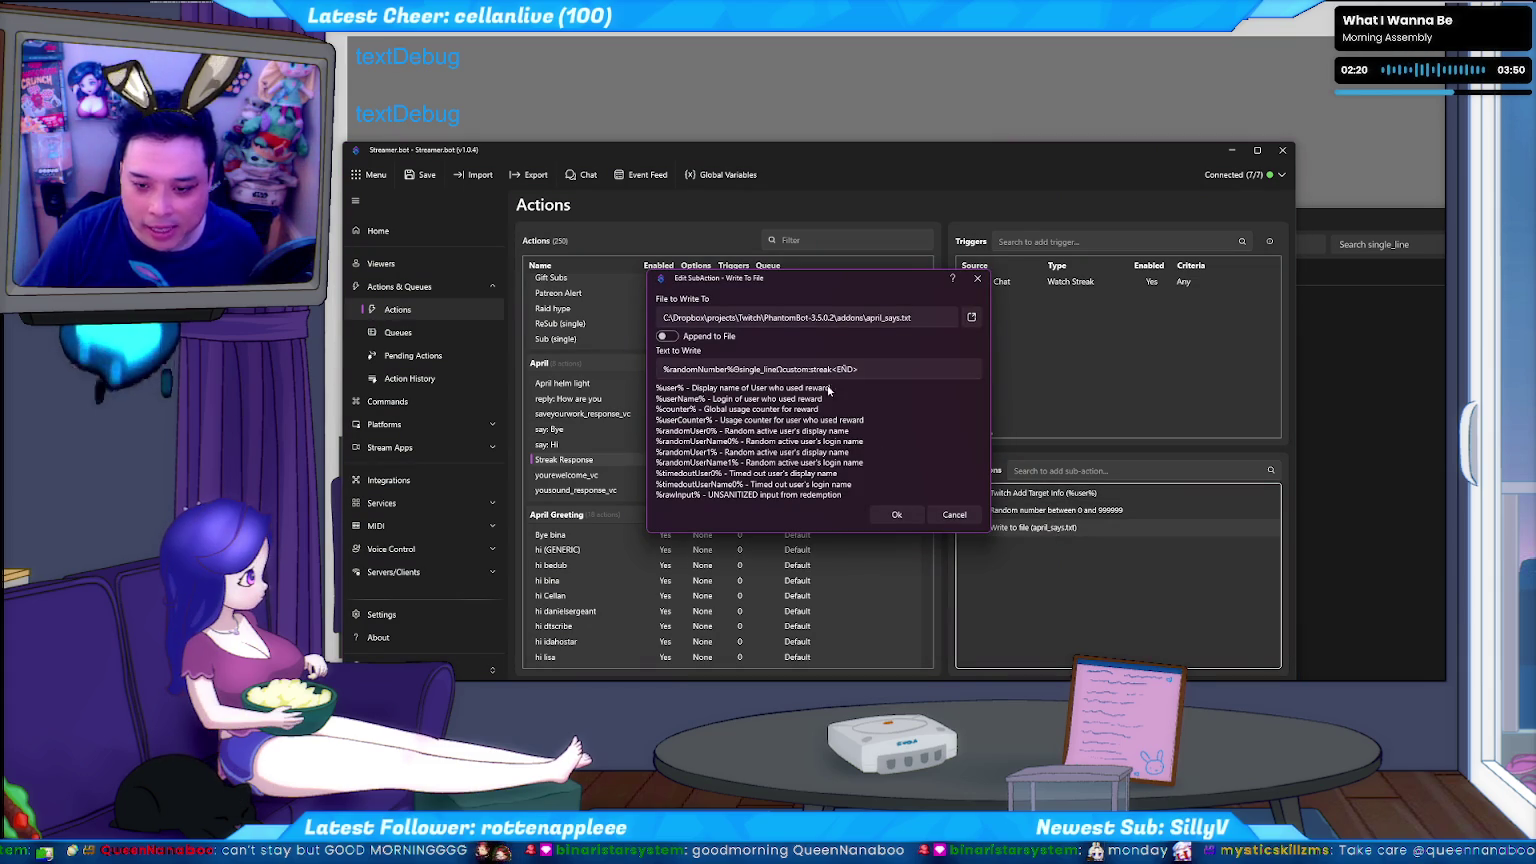
left_click(953, 513)
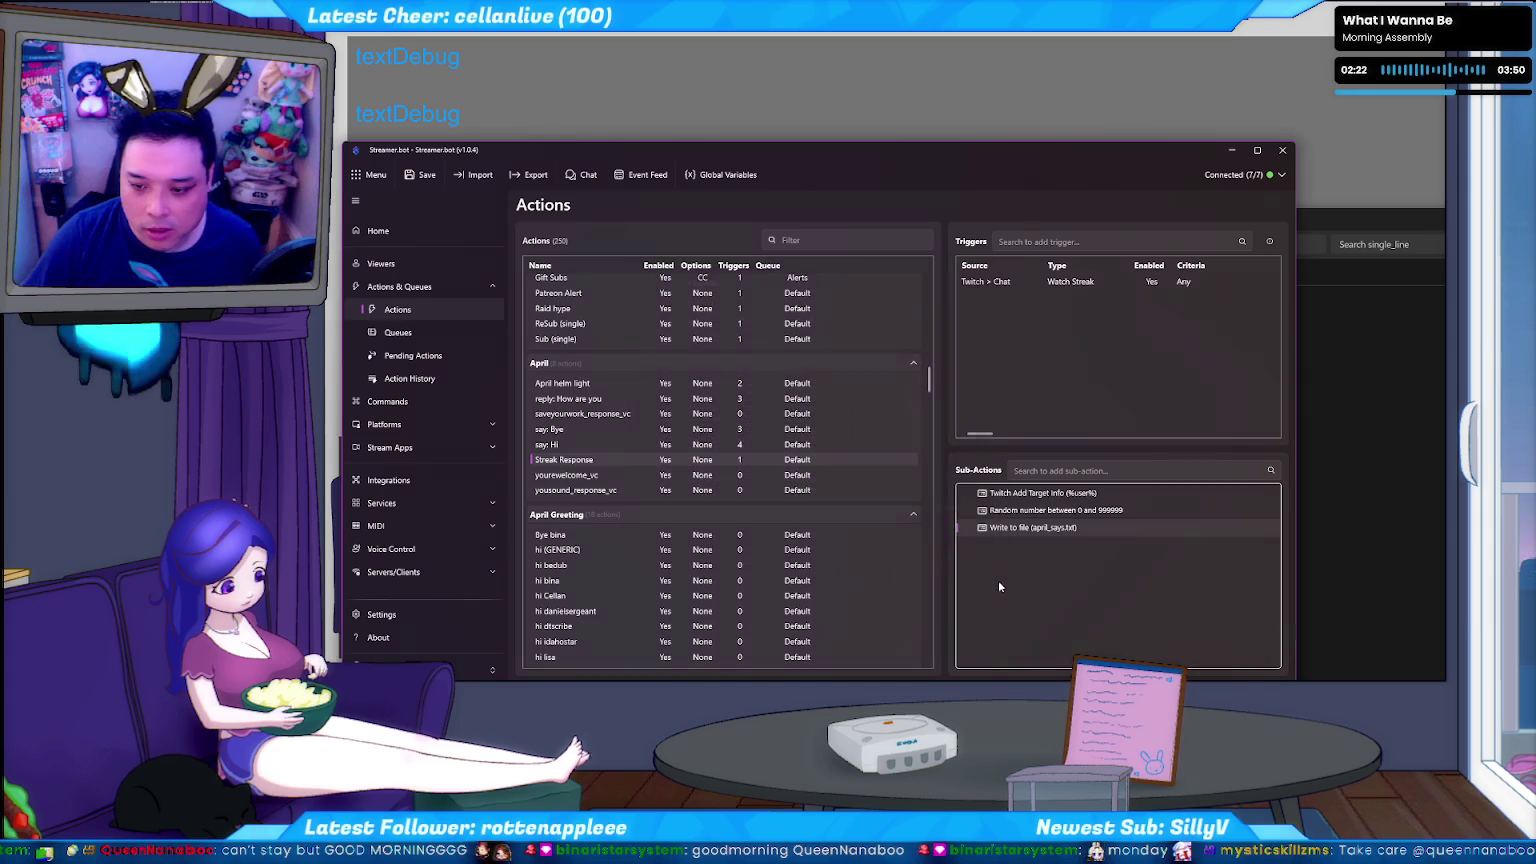
Add a Twitch chat message sub-action sending '!add %user% 100' to Streak Response and save.
right_click(1016, 594)
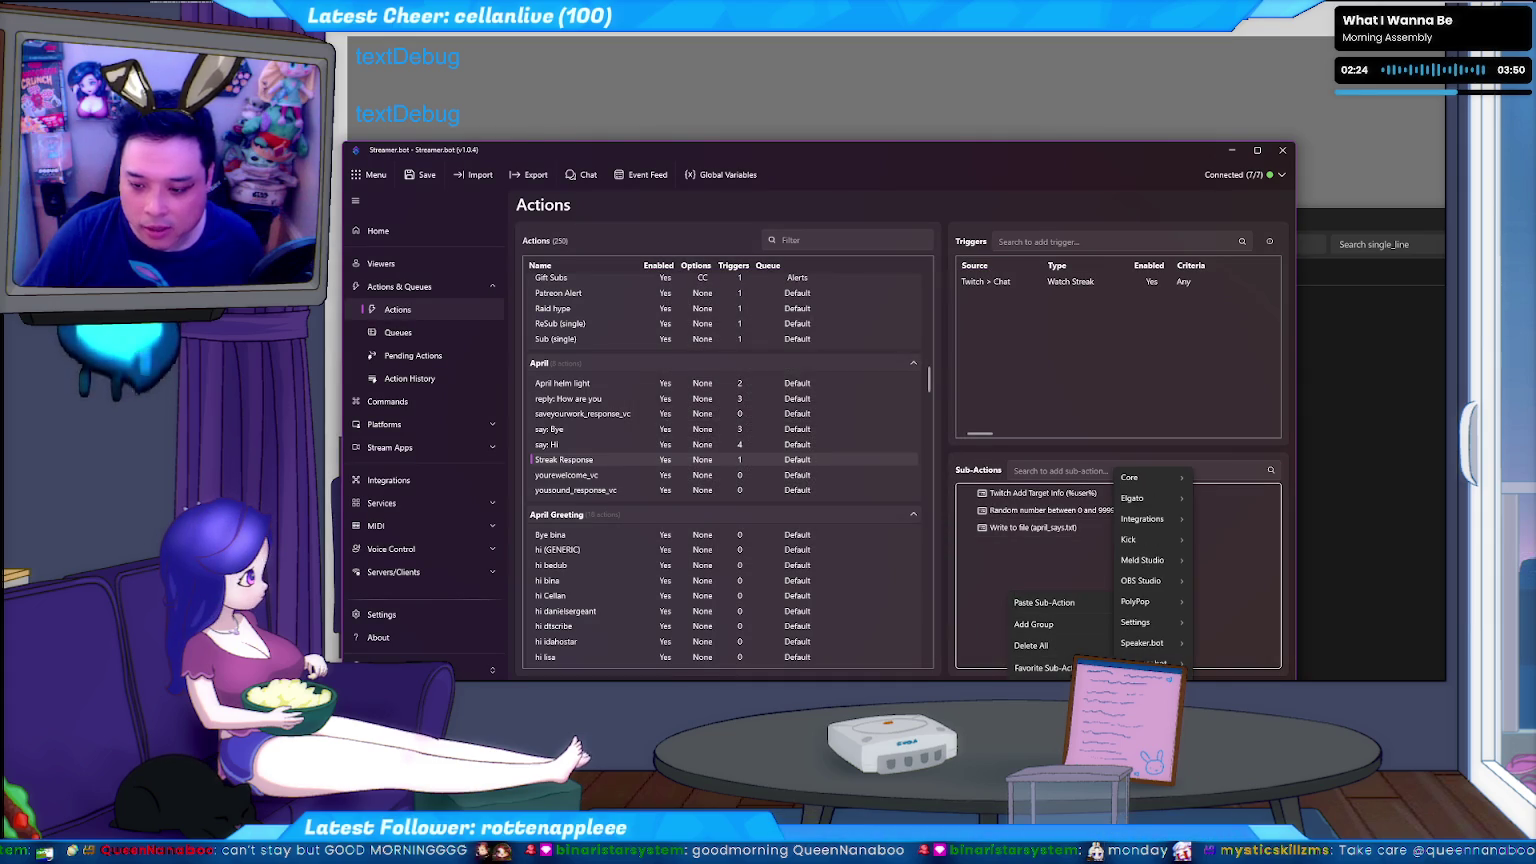
mouse_move(1044, 580)
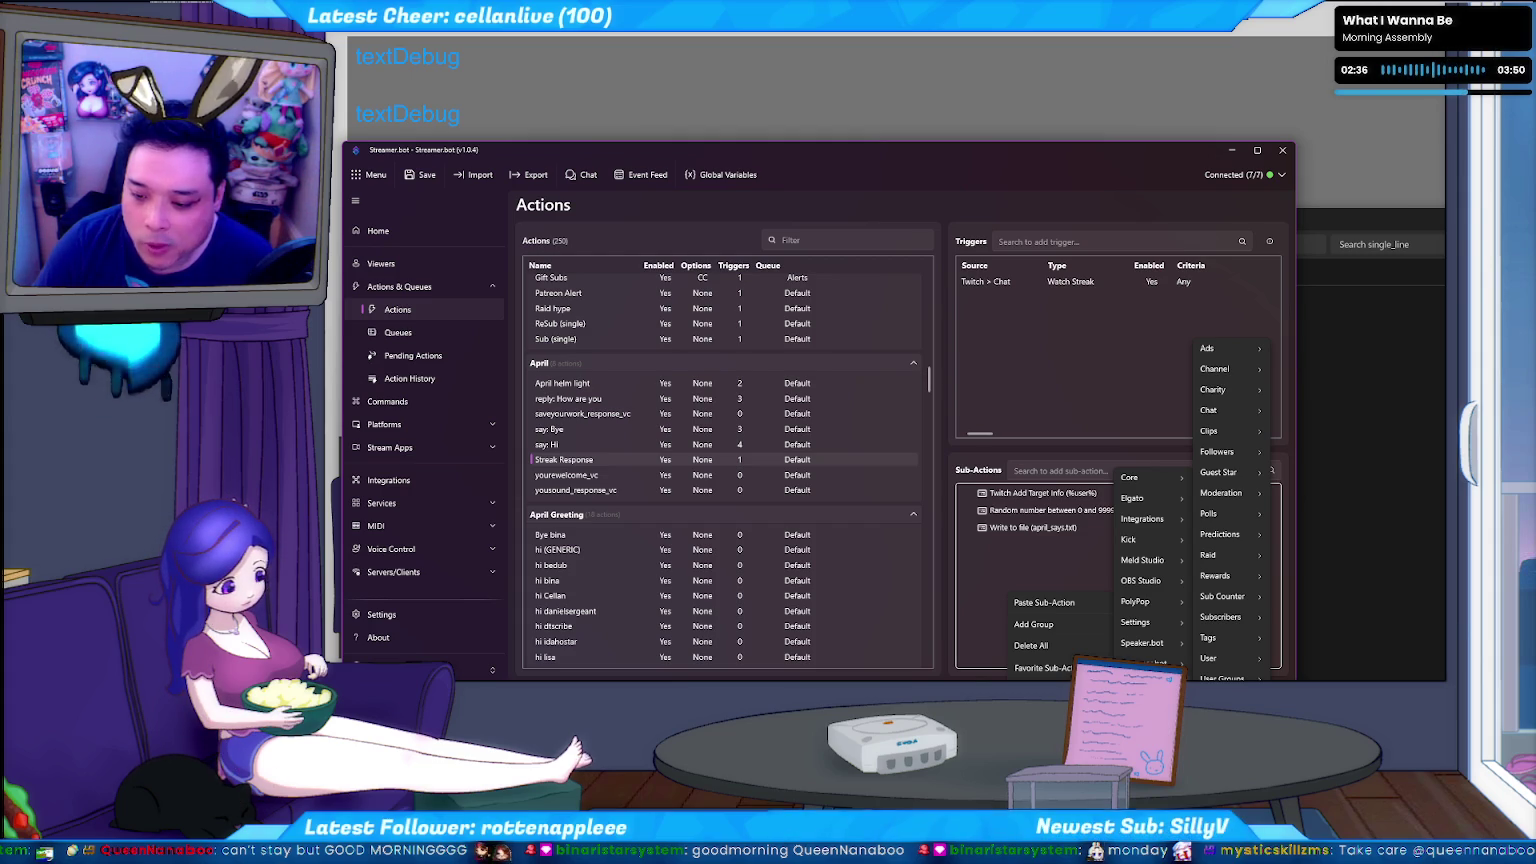
mouse_move(1215, 410)
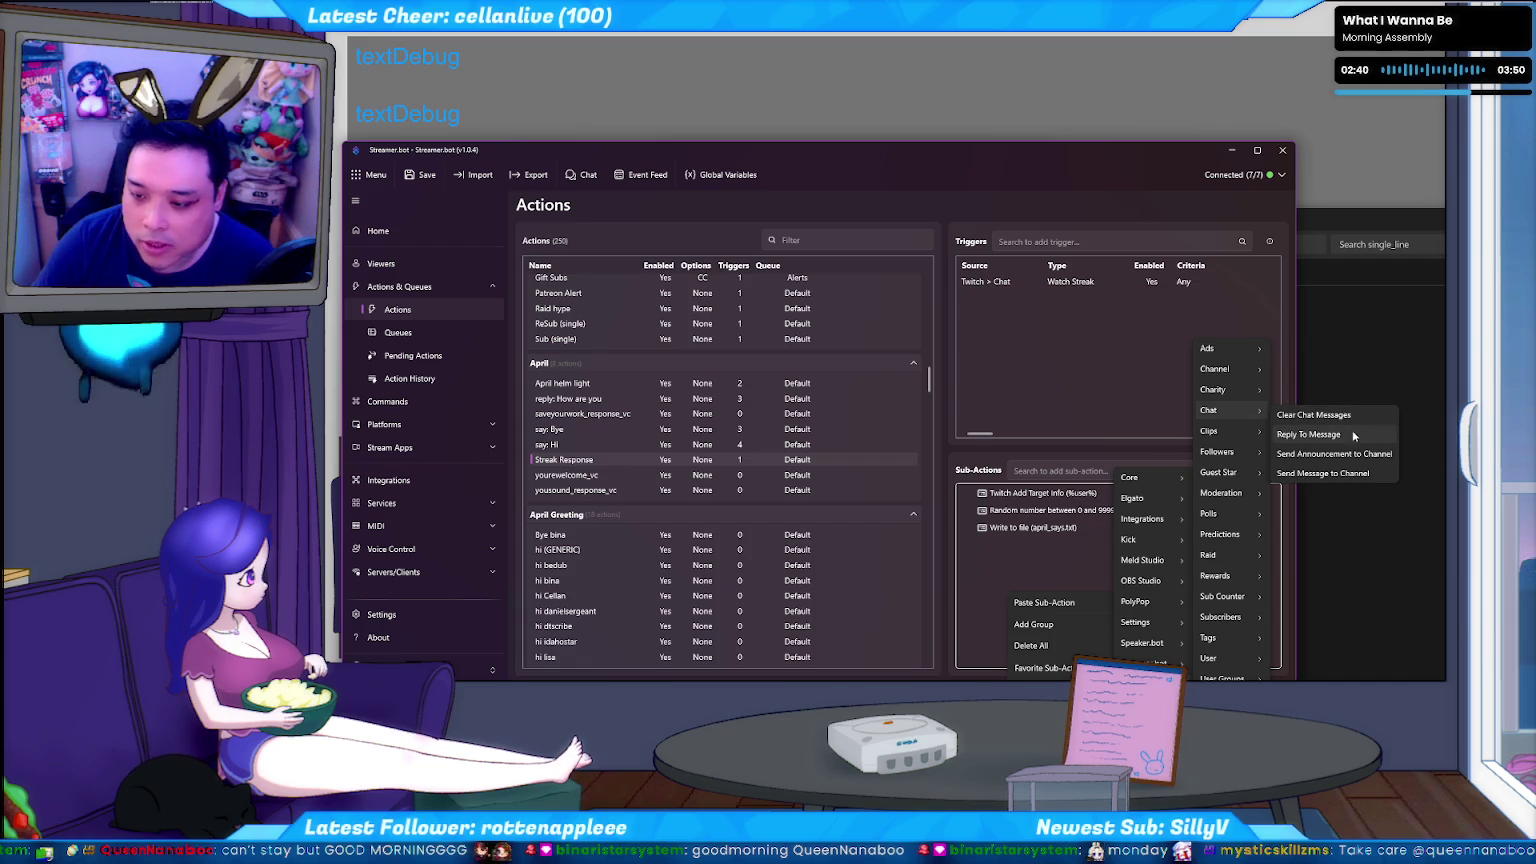
left_click(1325, 473)
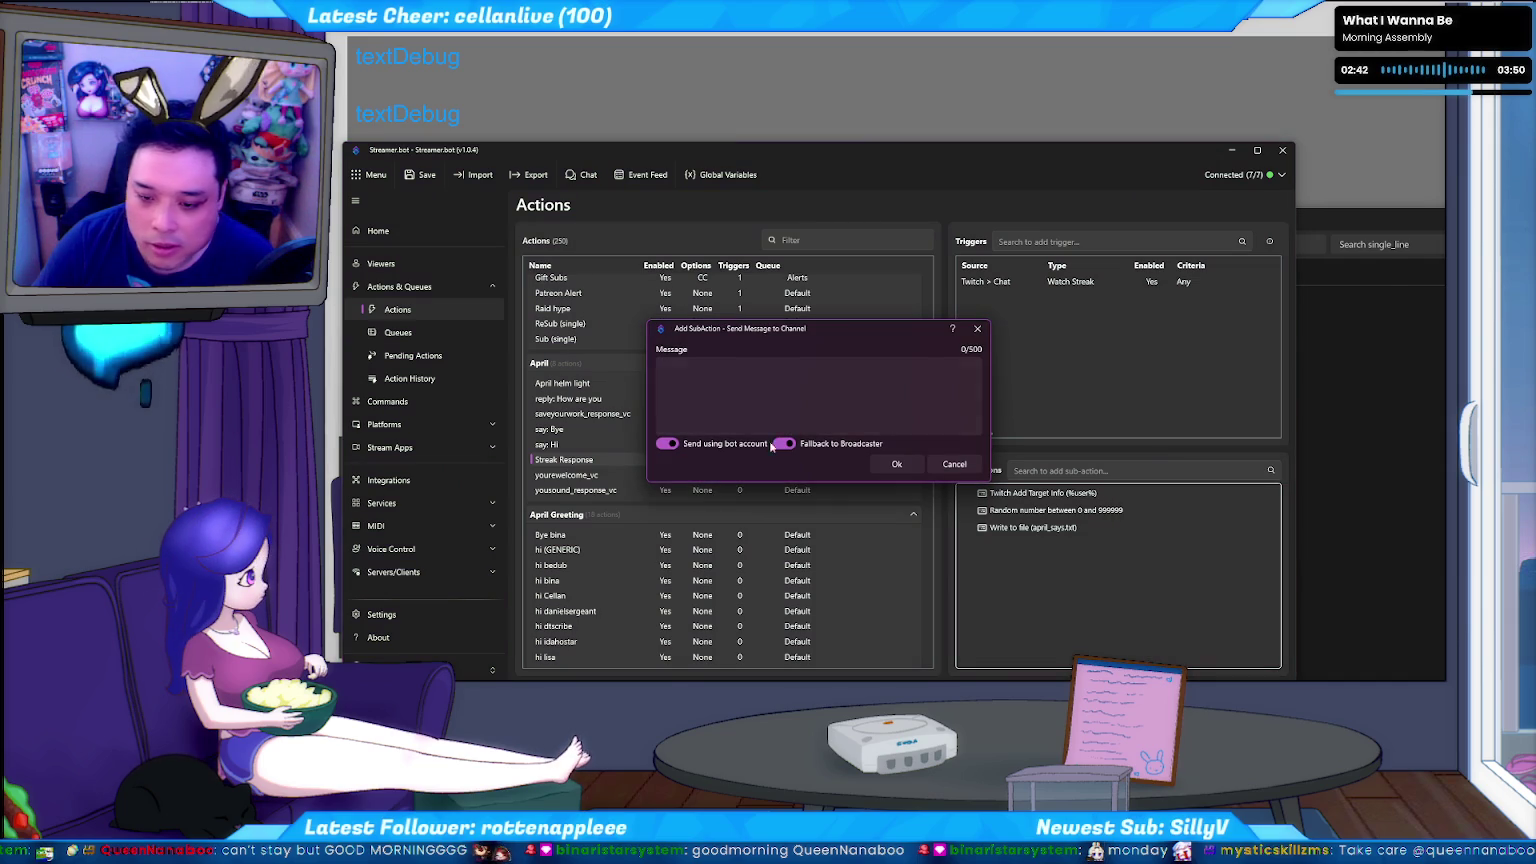
left_click(795, 370)
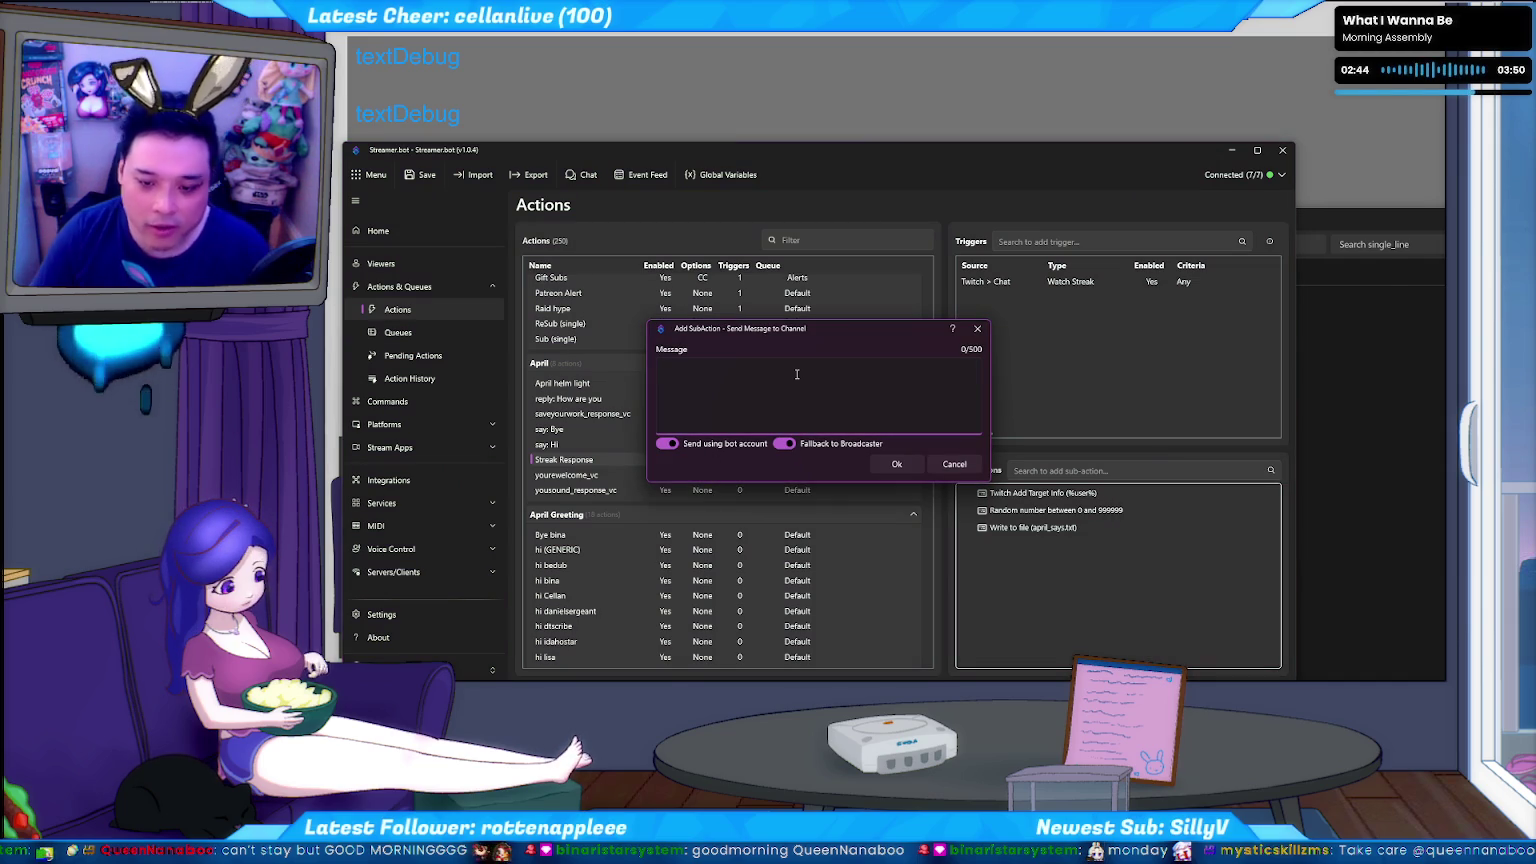
type("!@")
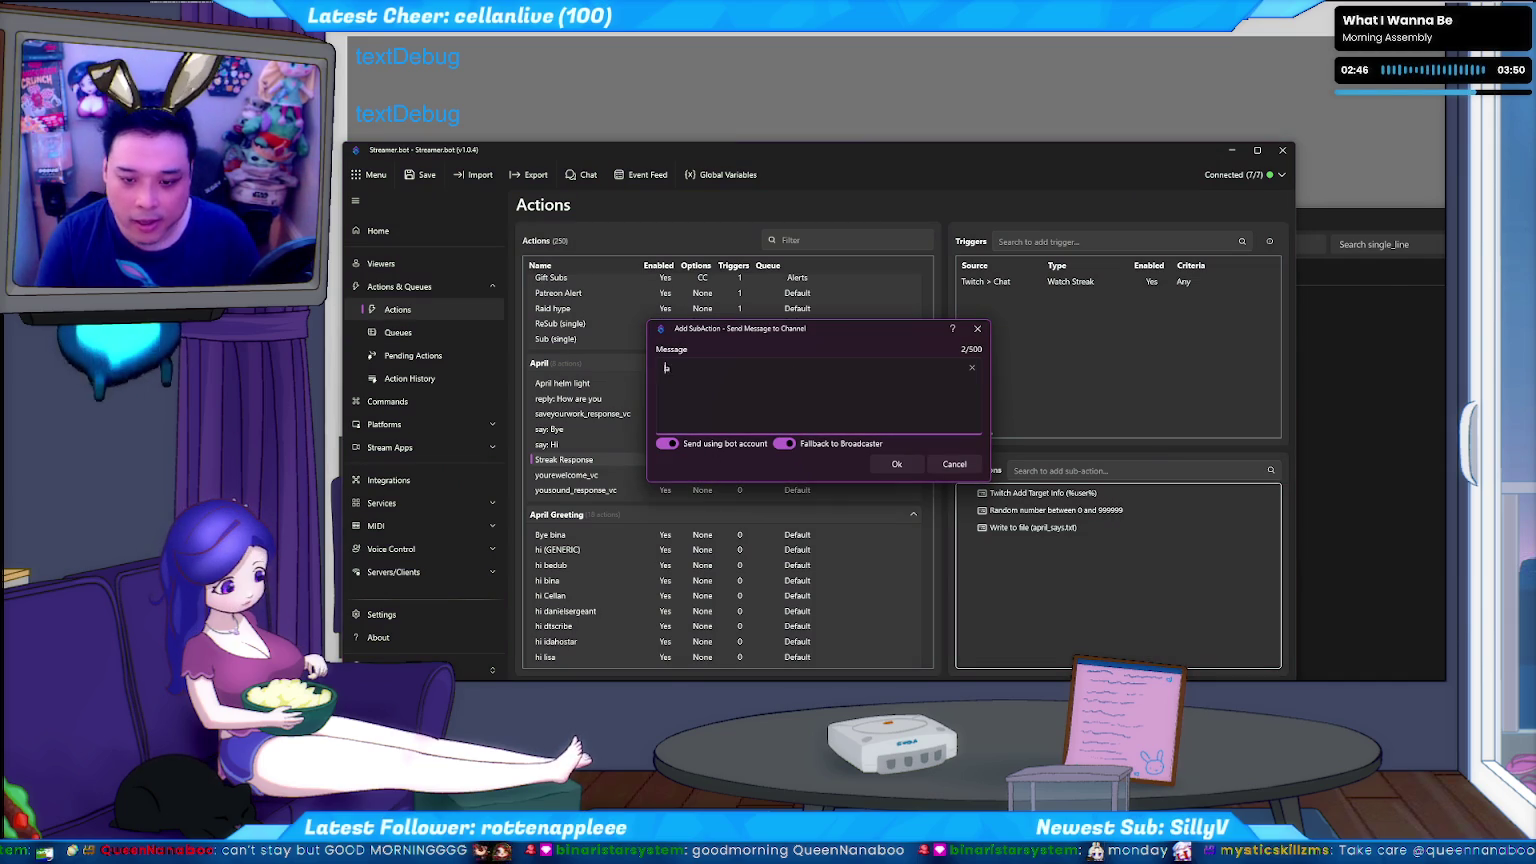
type("d ")
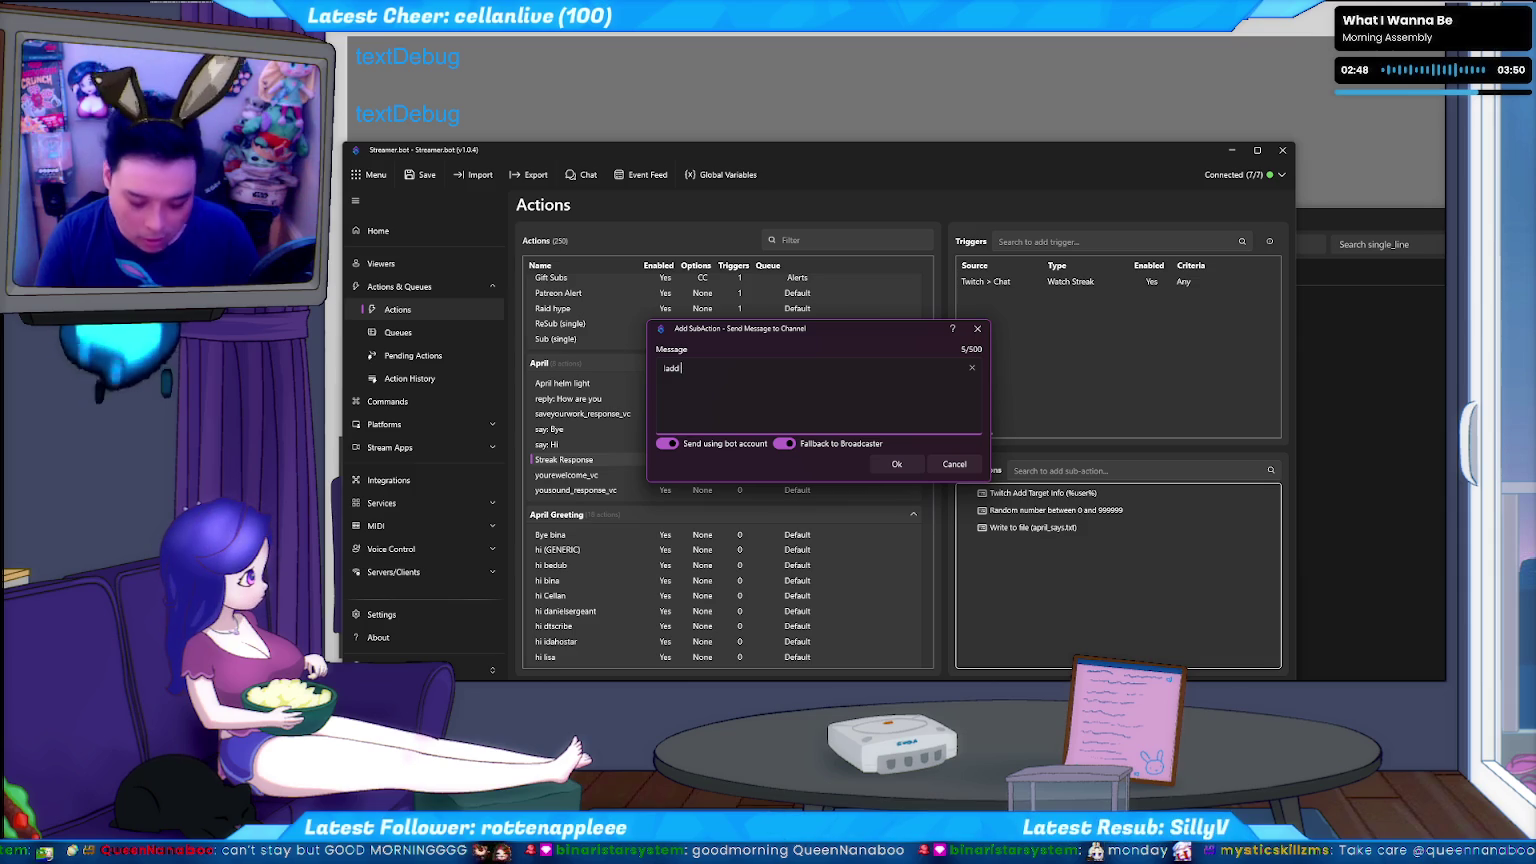
type("%user%")
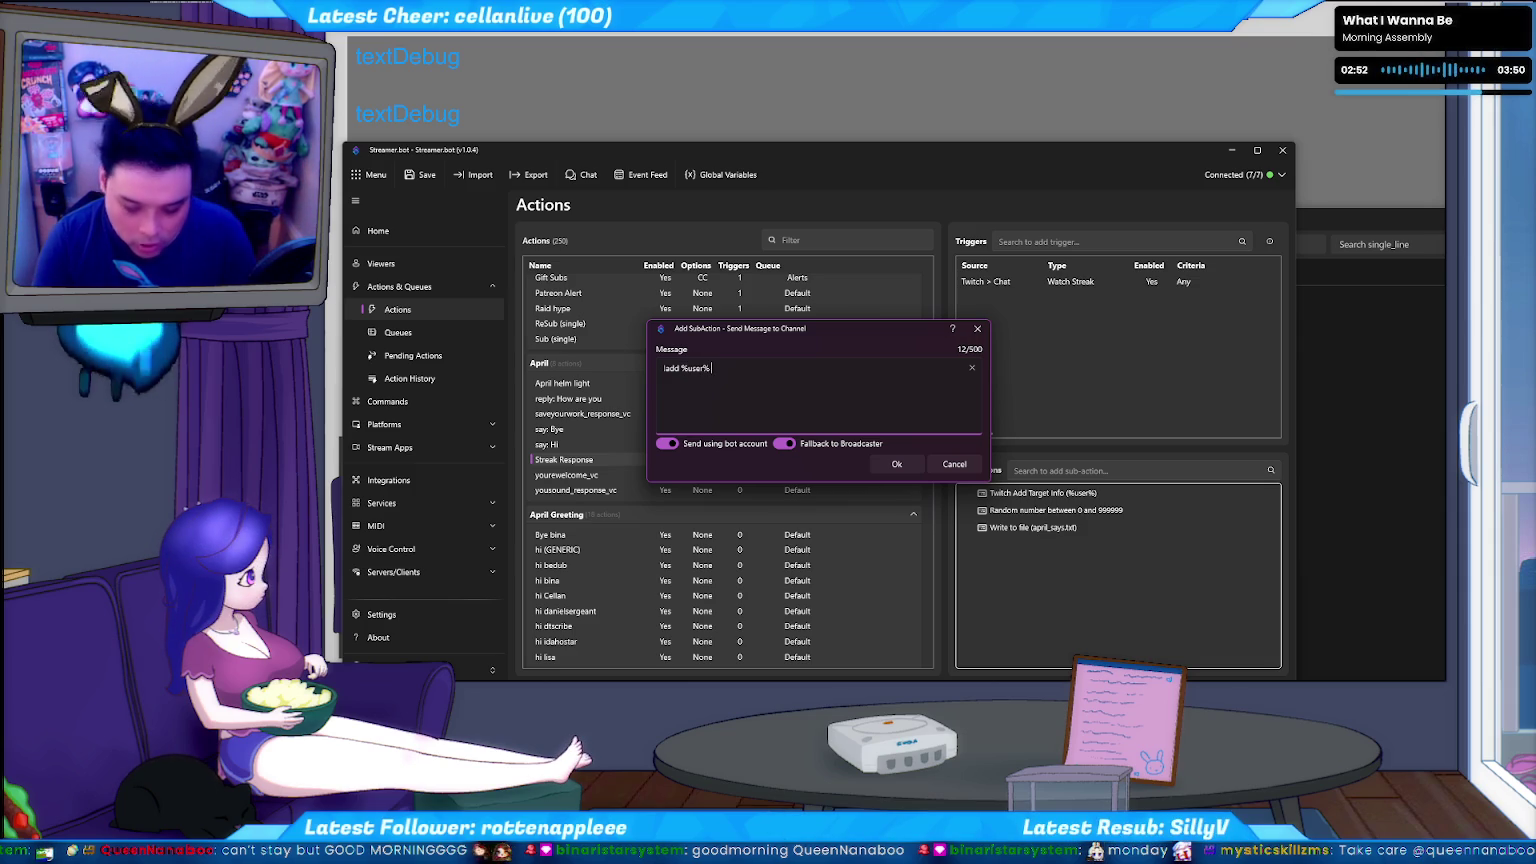
type("100")
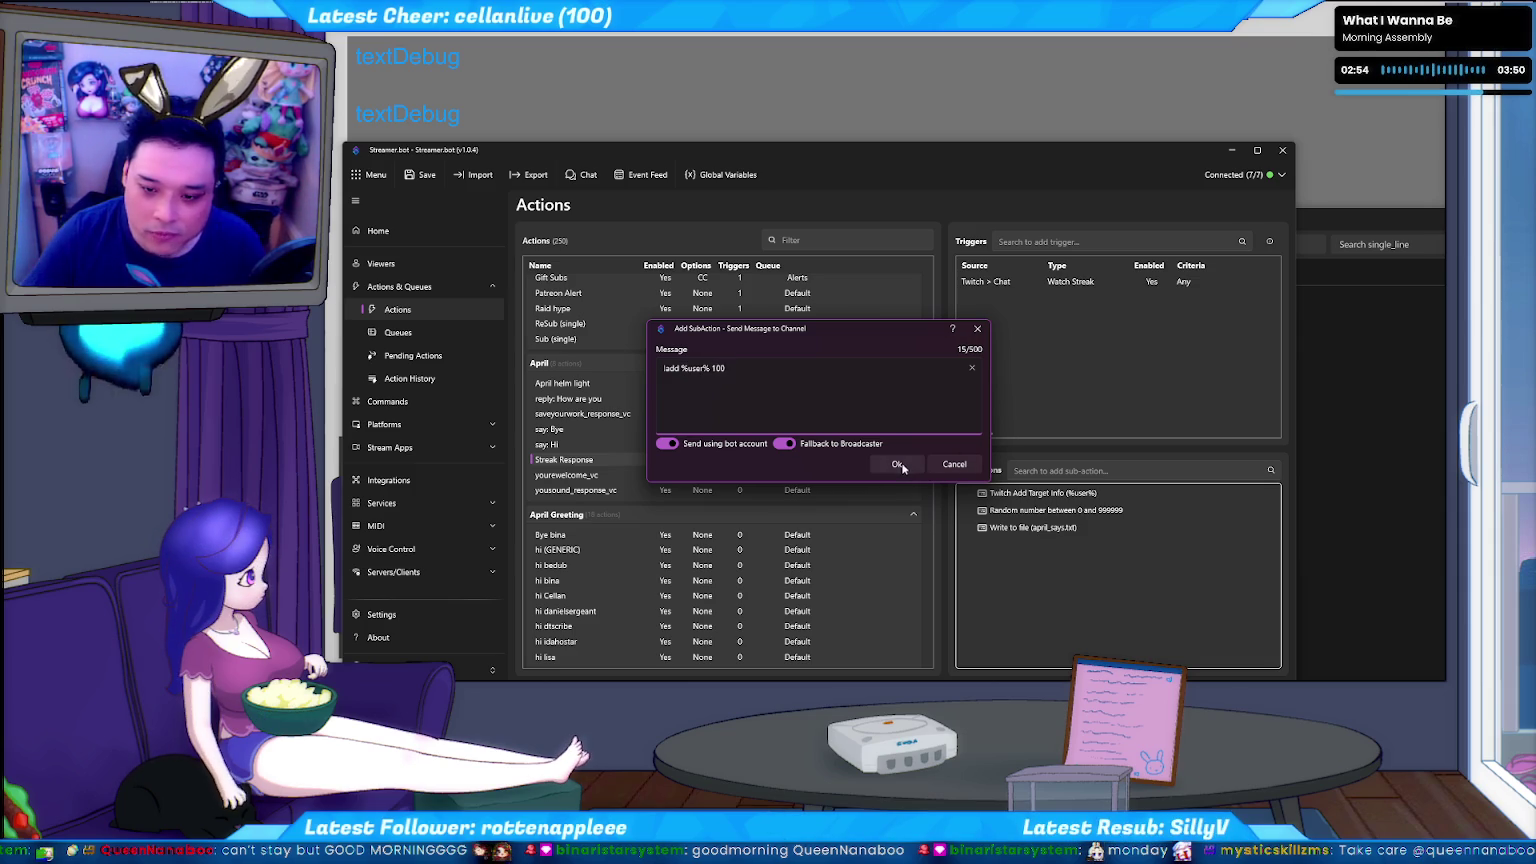
left_click(897, 465)
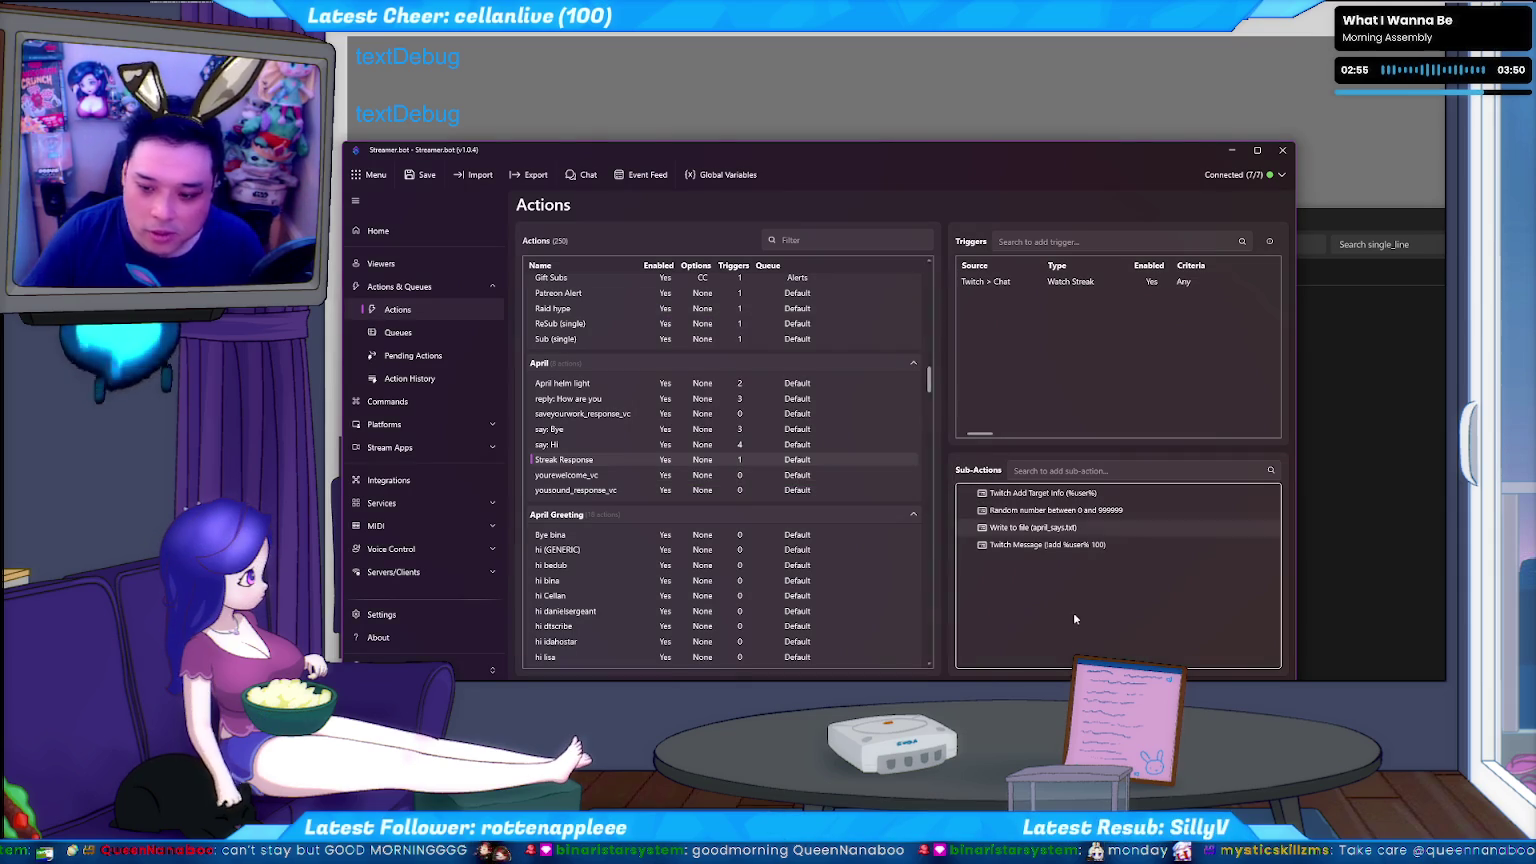
left_click(426, 175)
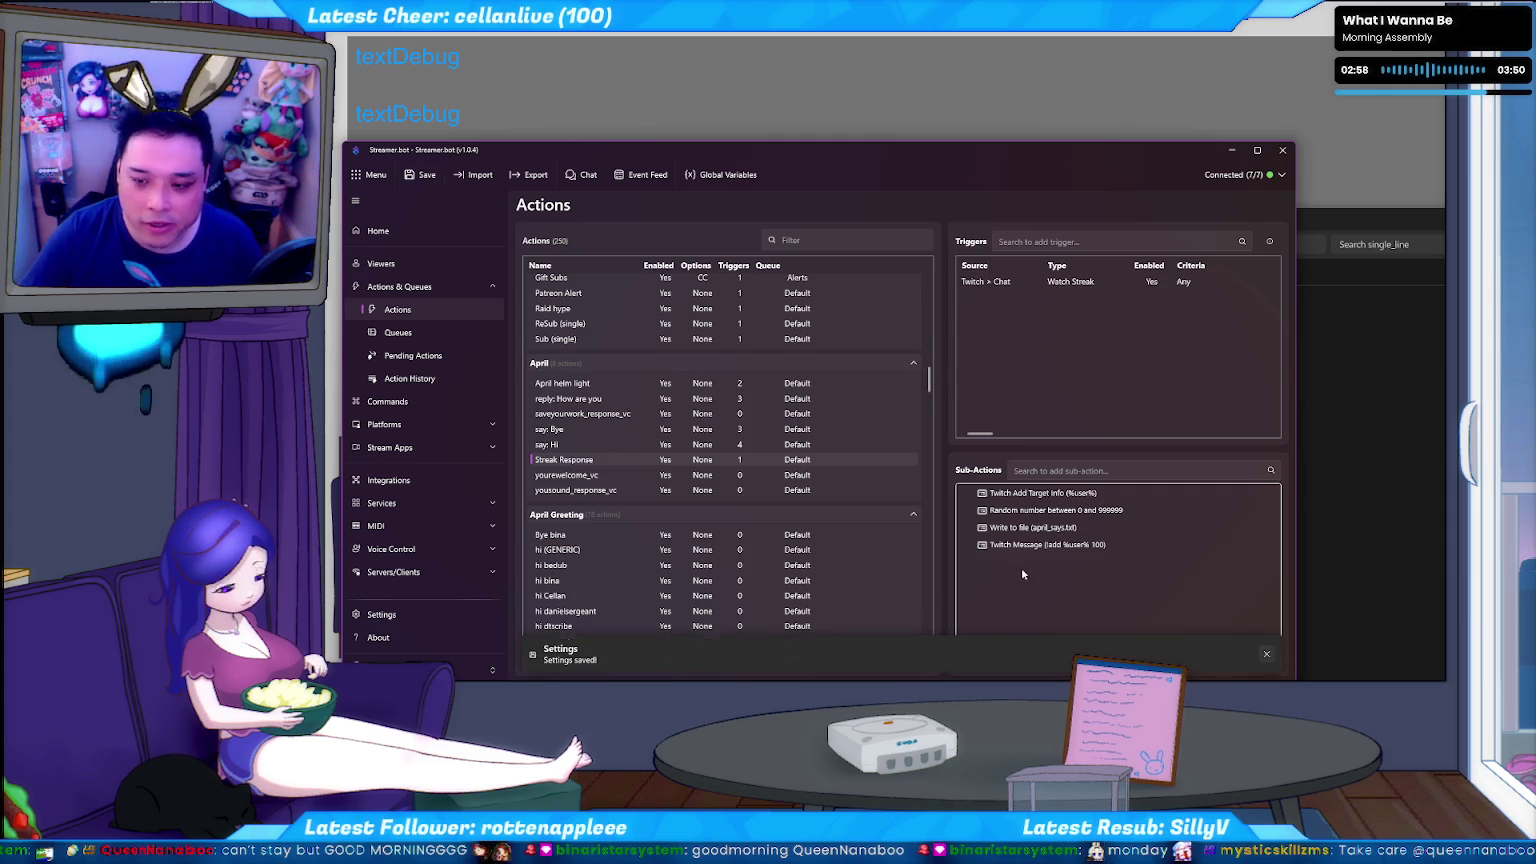
right_click(1078, 282)
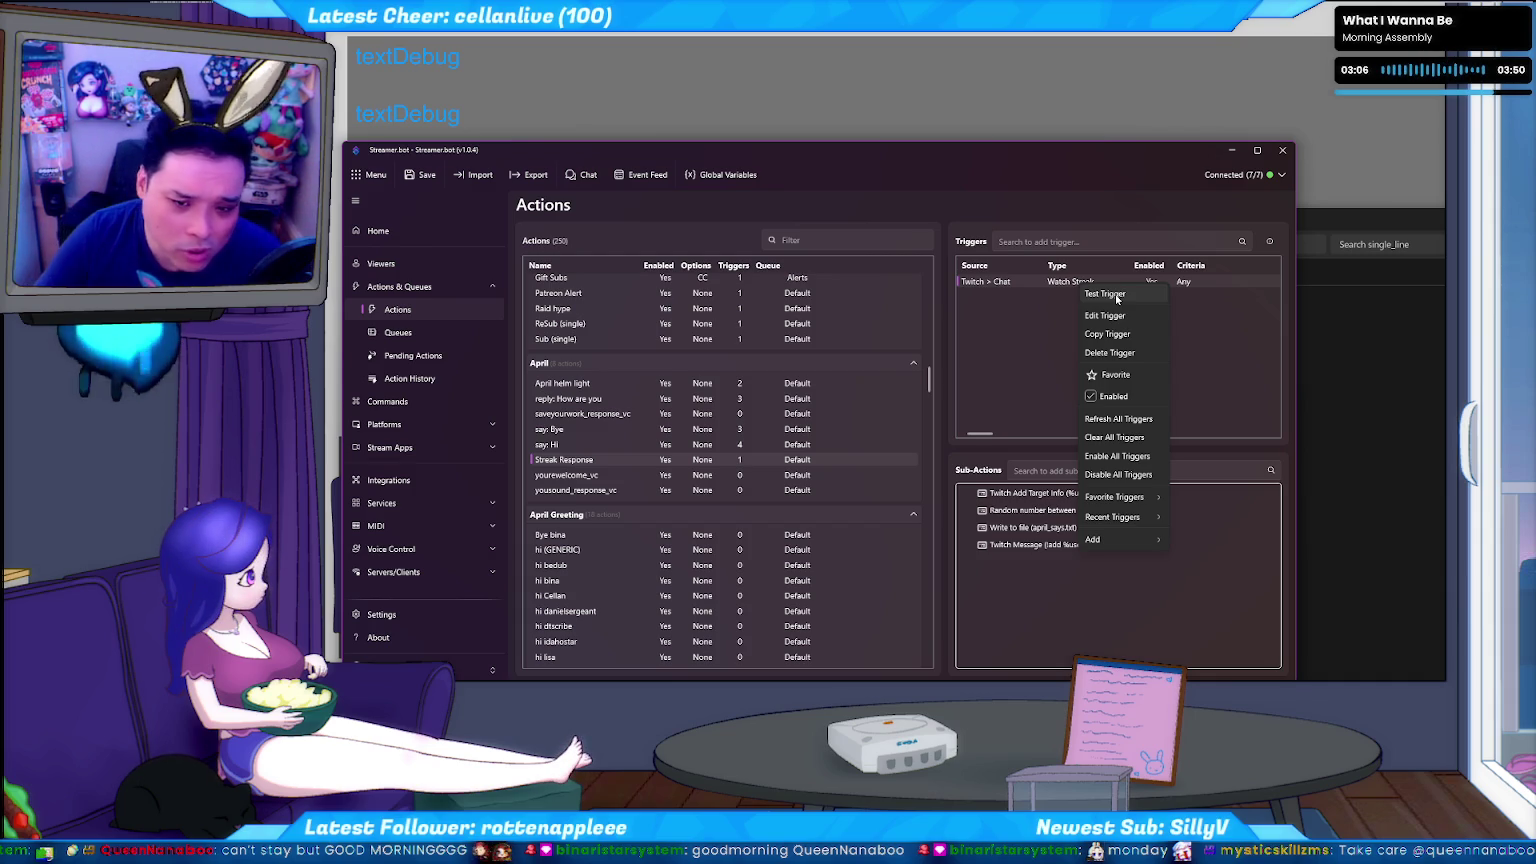
left_click(1116, 296)
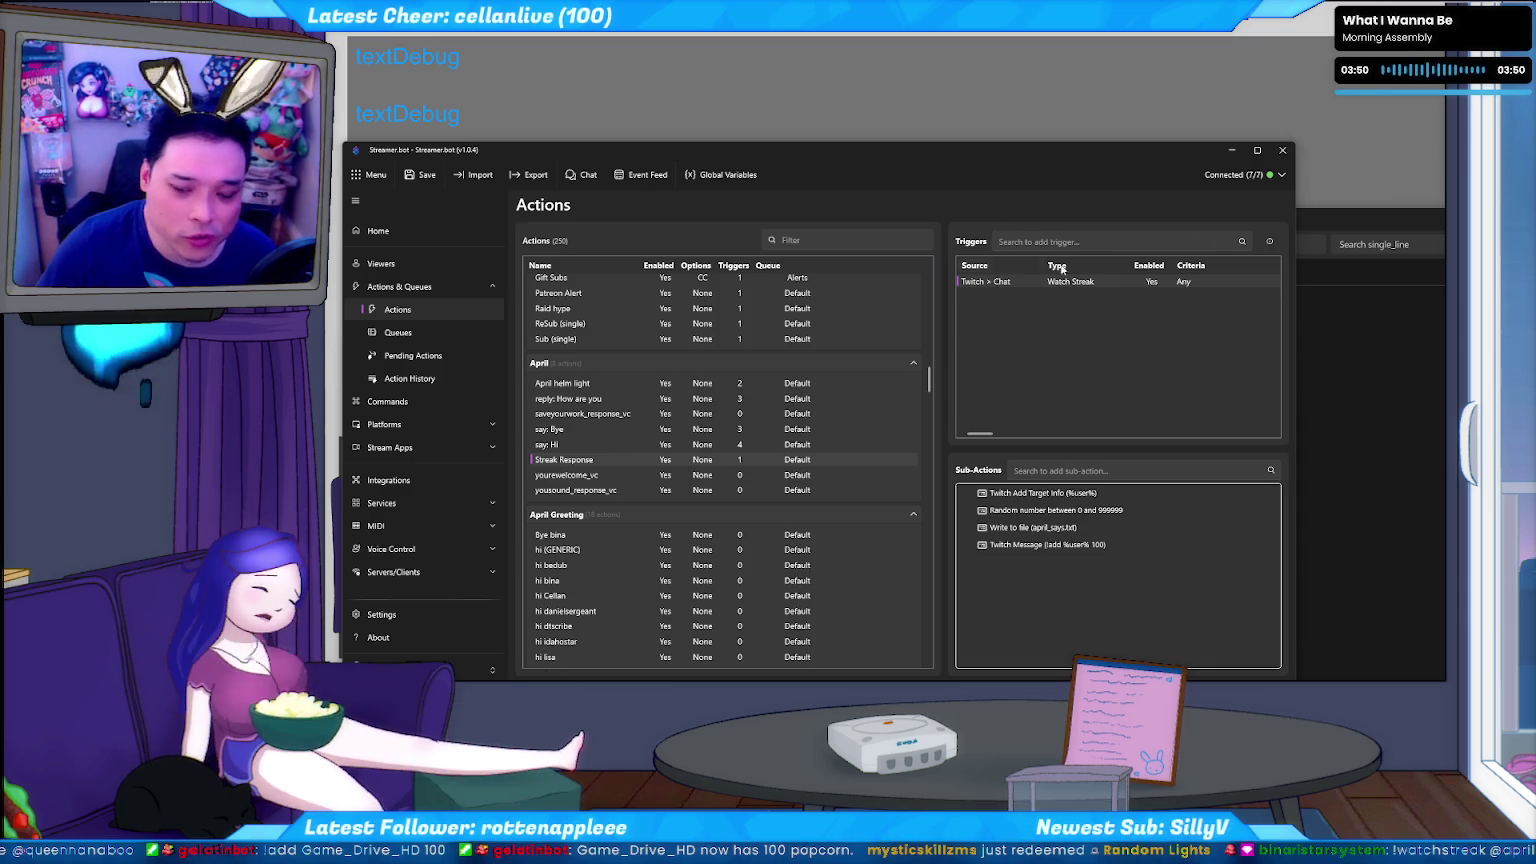
right_click(1043, 336)
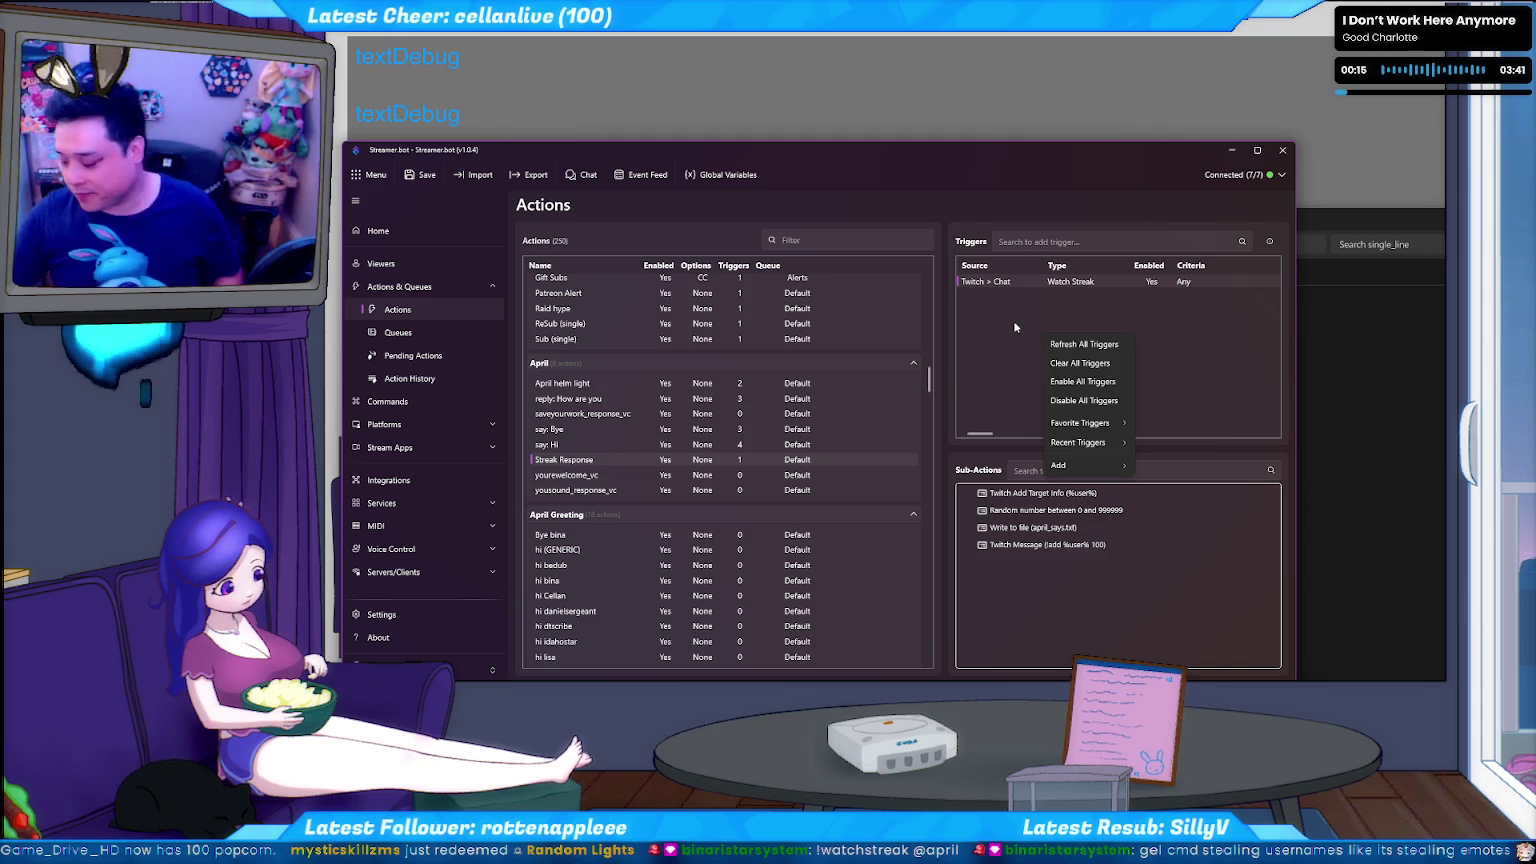
left_click(797, 148)
mouse_move(849, 157)
left_mouse_down()
mouse_move(935, 155)
mouse_move(861, 129)
left_mouse_up()
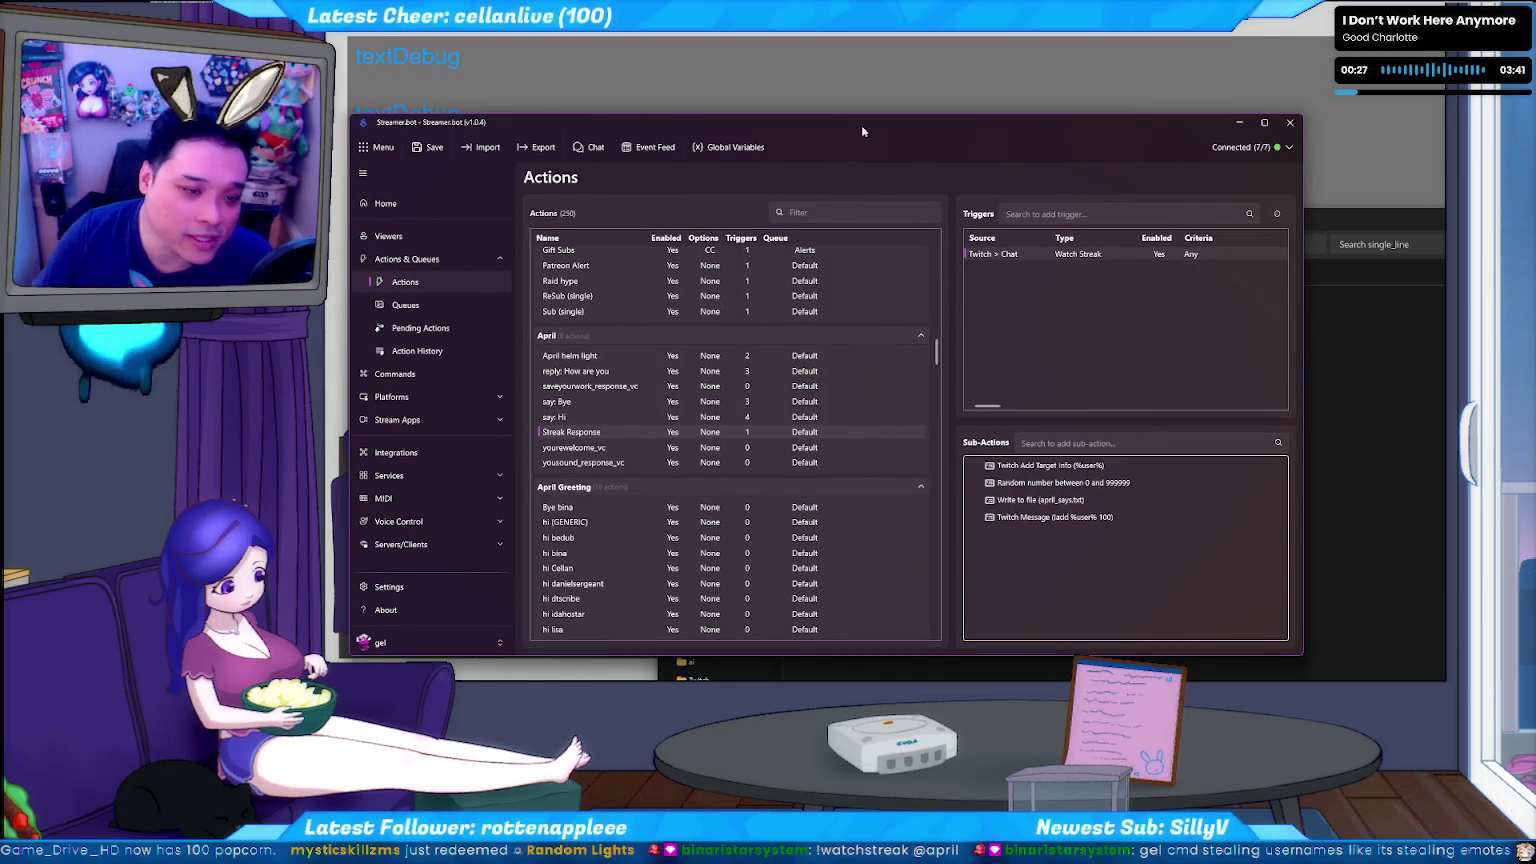
left_click_drag(862, 126, 843, 153)
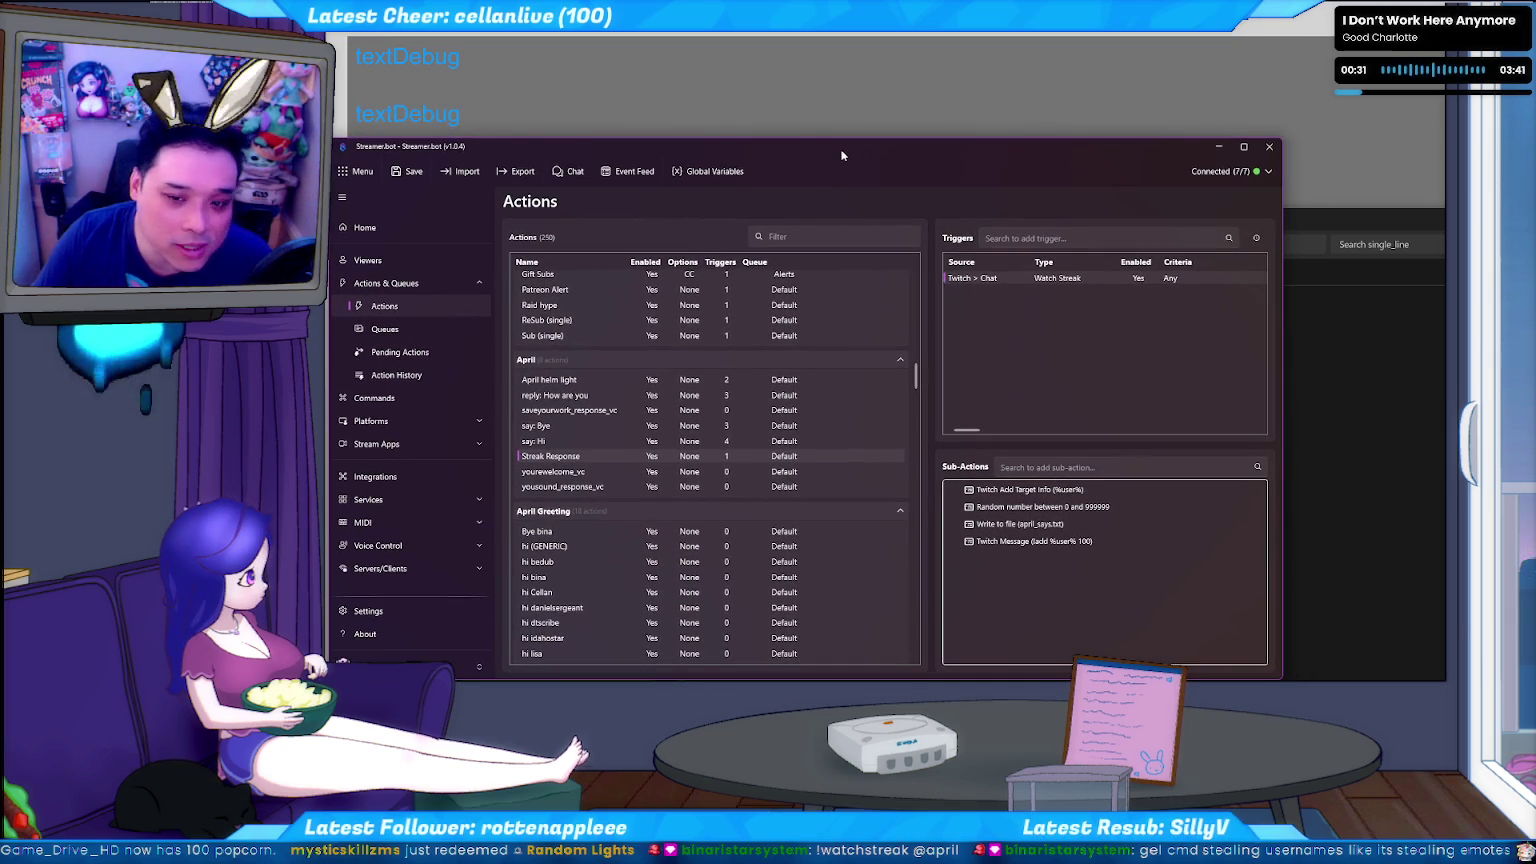
left_click_drag(843, 155, 845, 153)
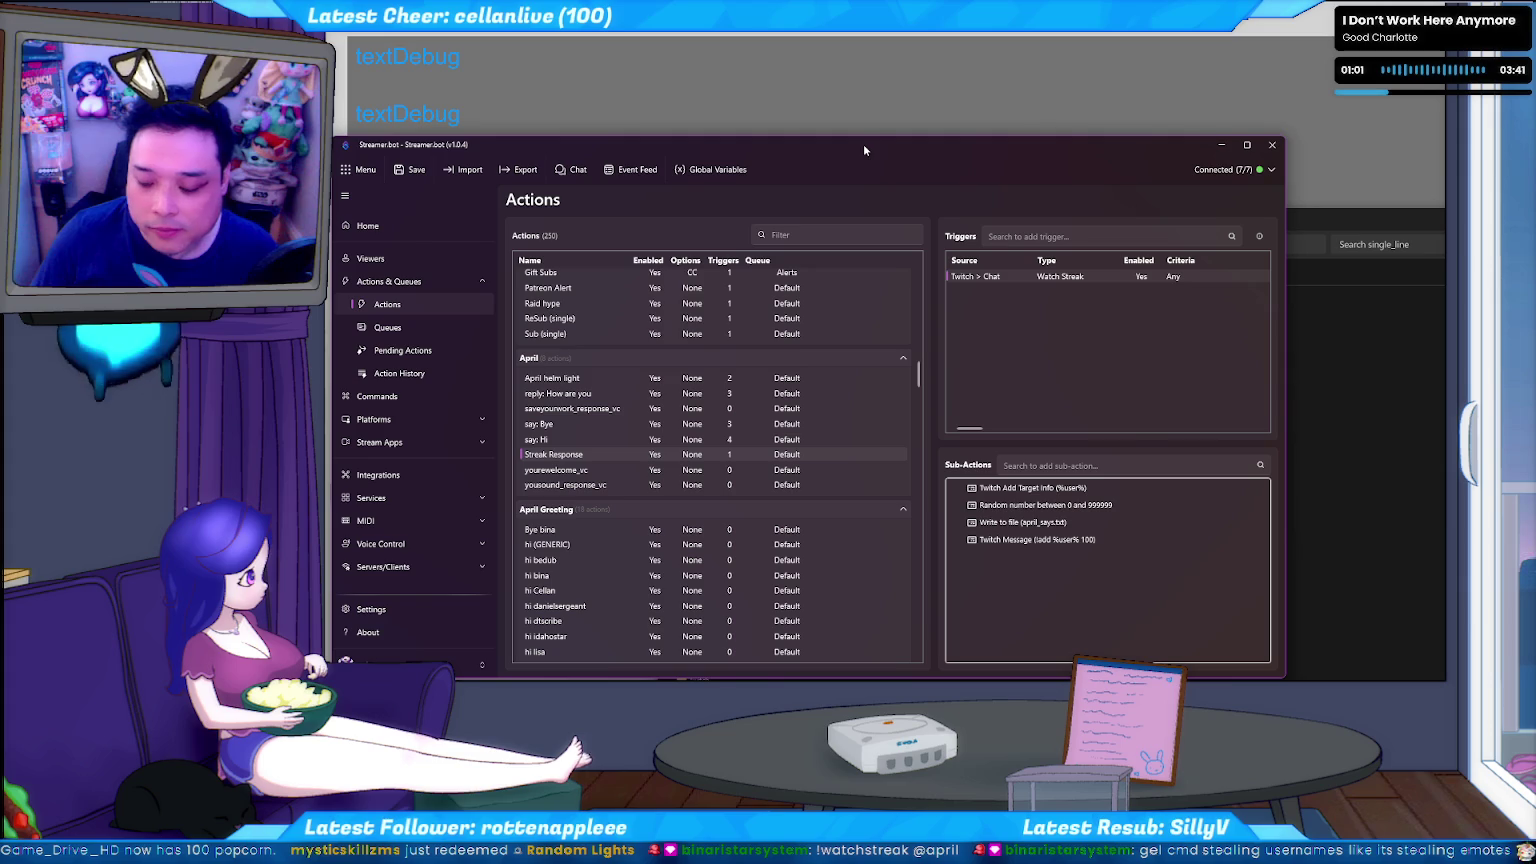
left_click_drag(1022, 151, 1022, 161)
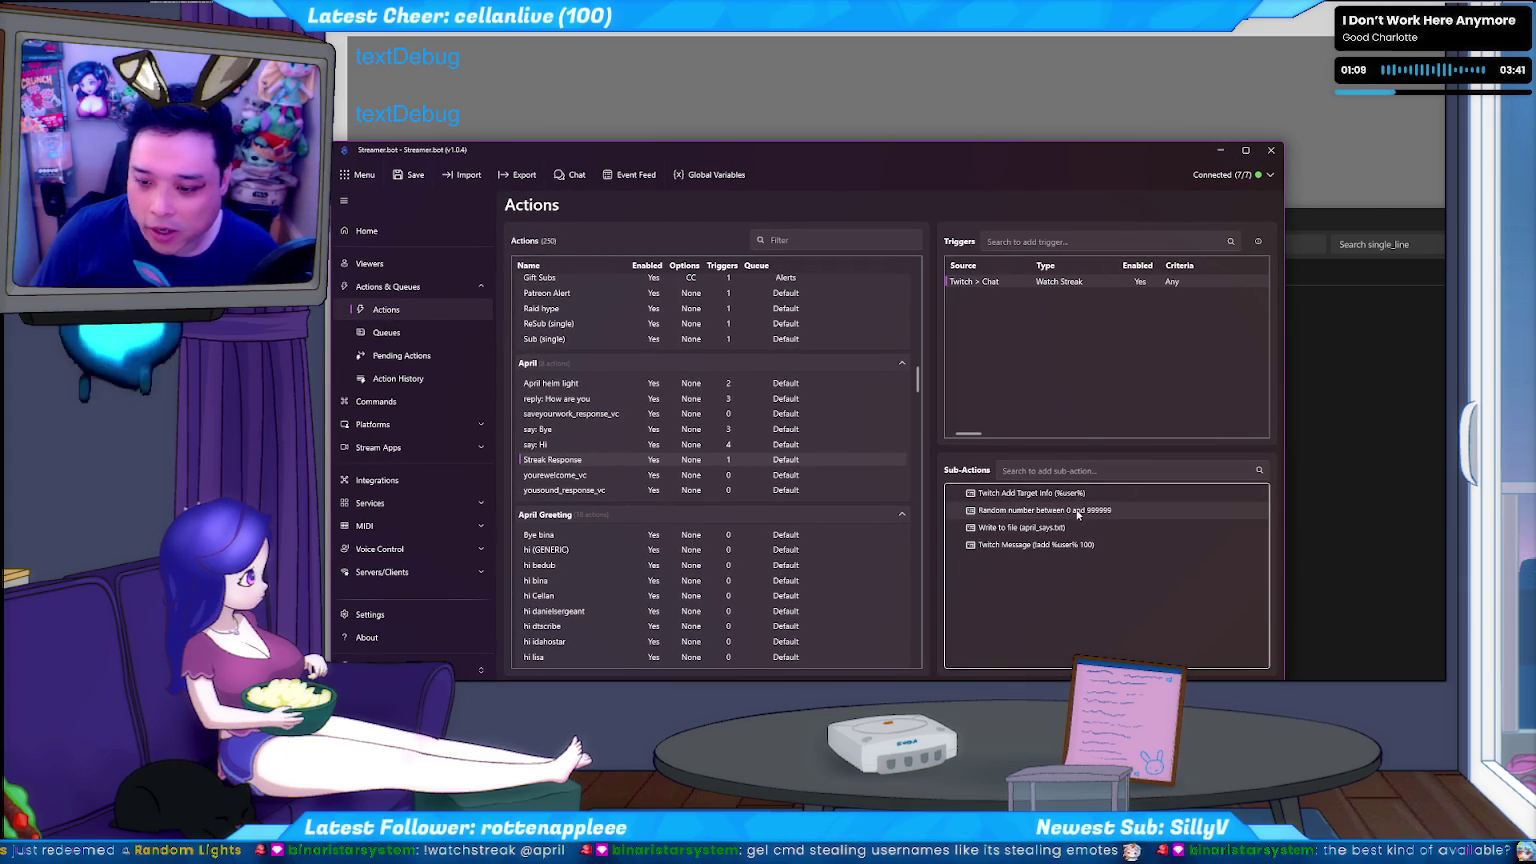
Change the chat message sub-action to send '!add %user% 1000'.
double_click(1056, 545)
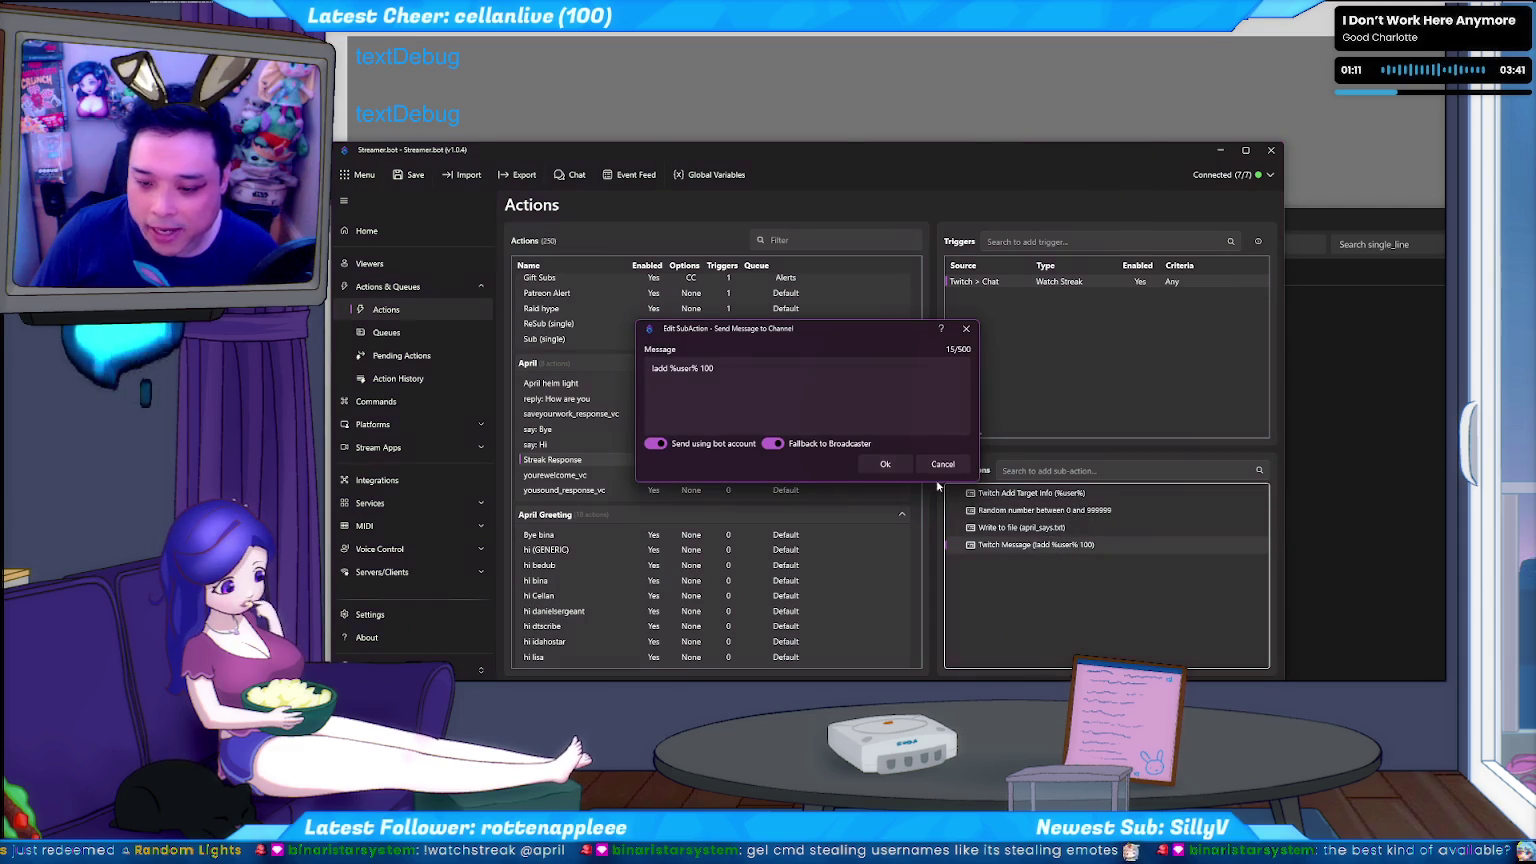
left_click(700, 377)
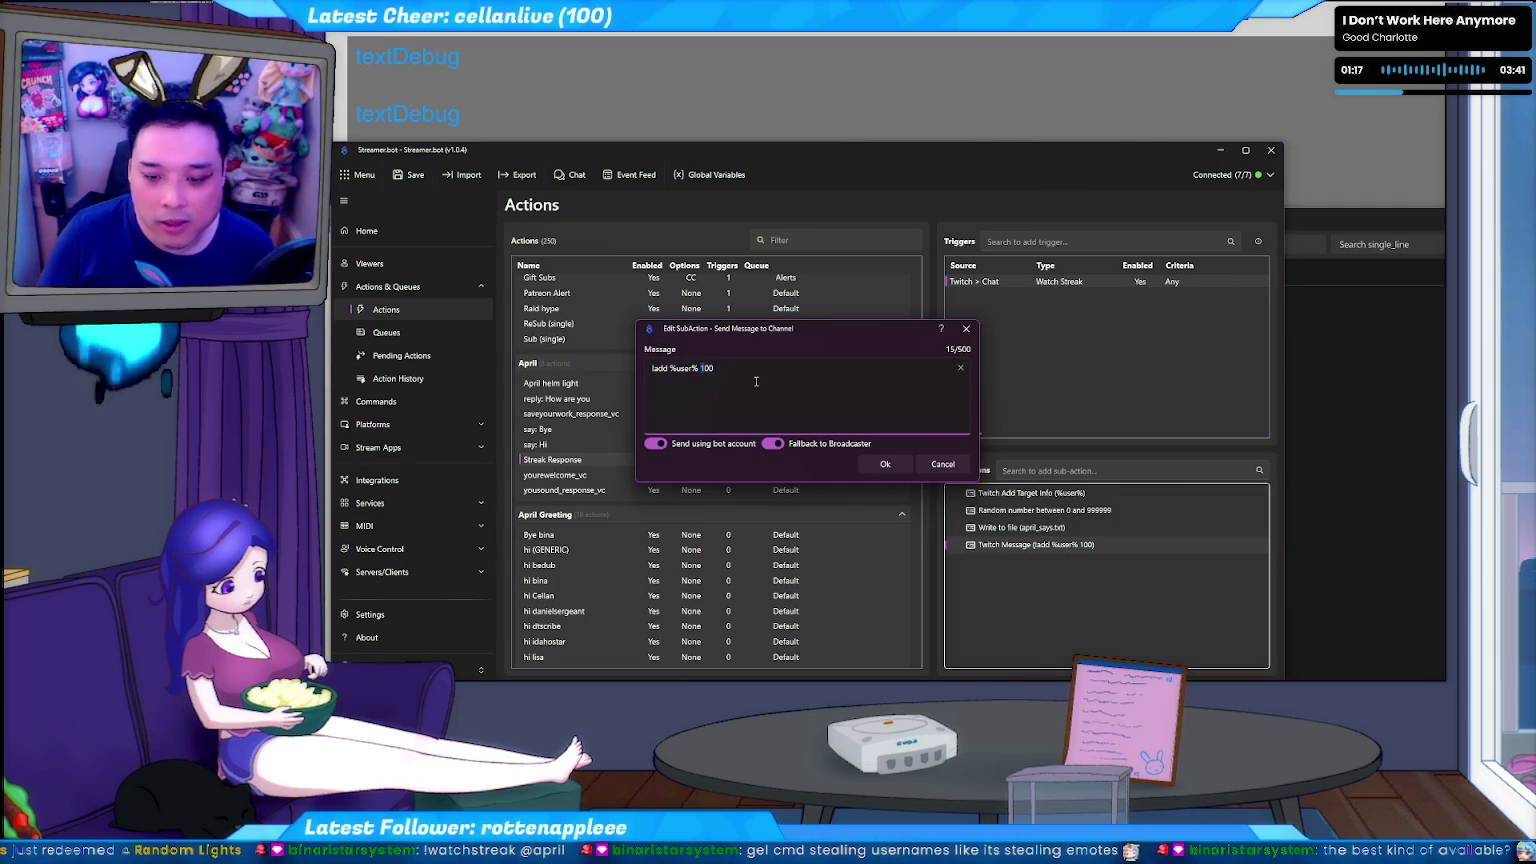
type("0")
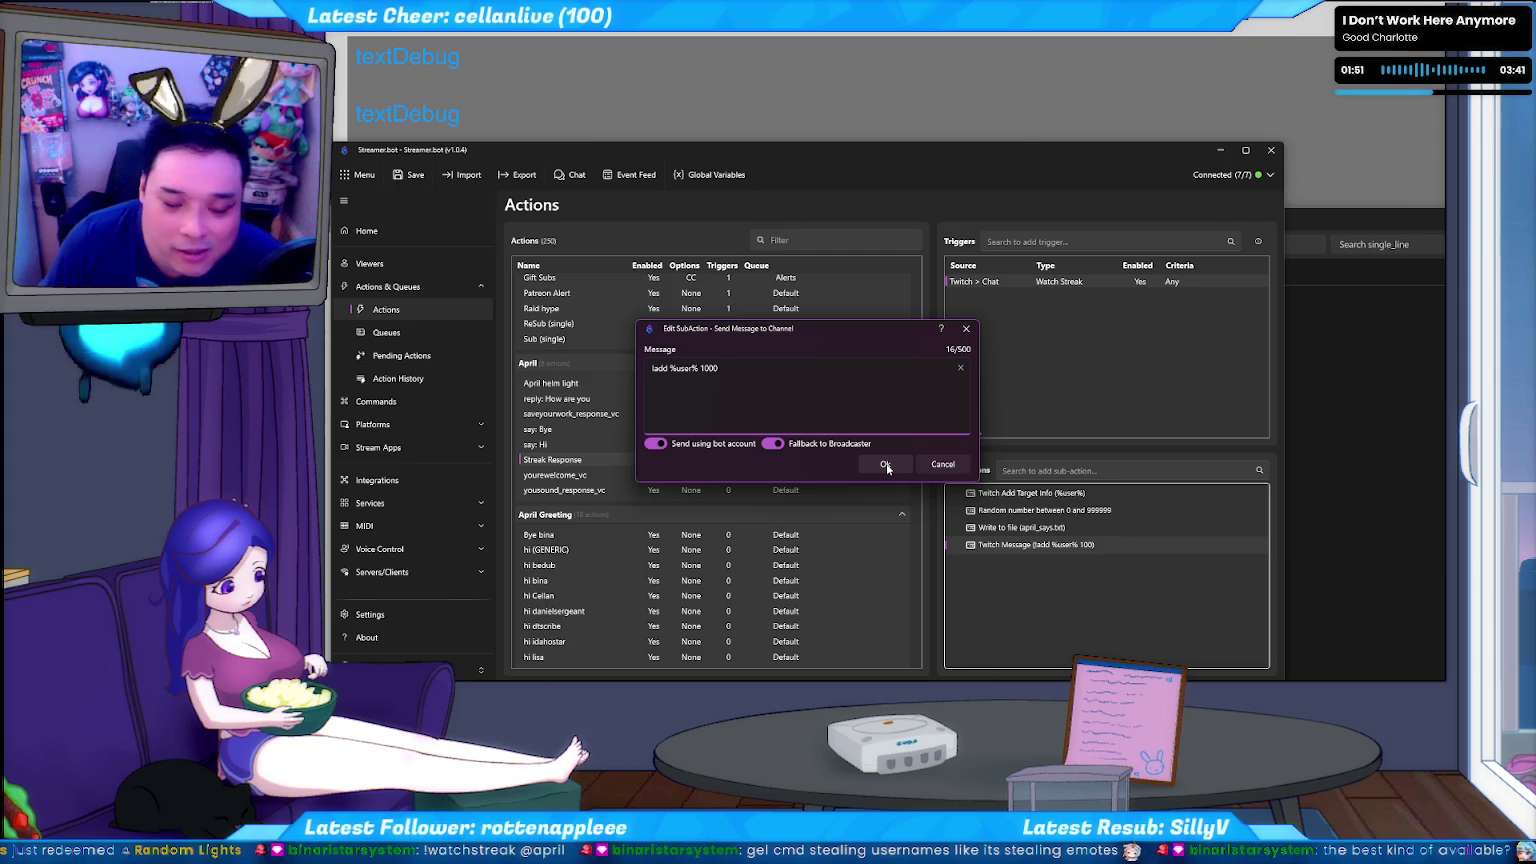
left_click(885, 463)
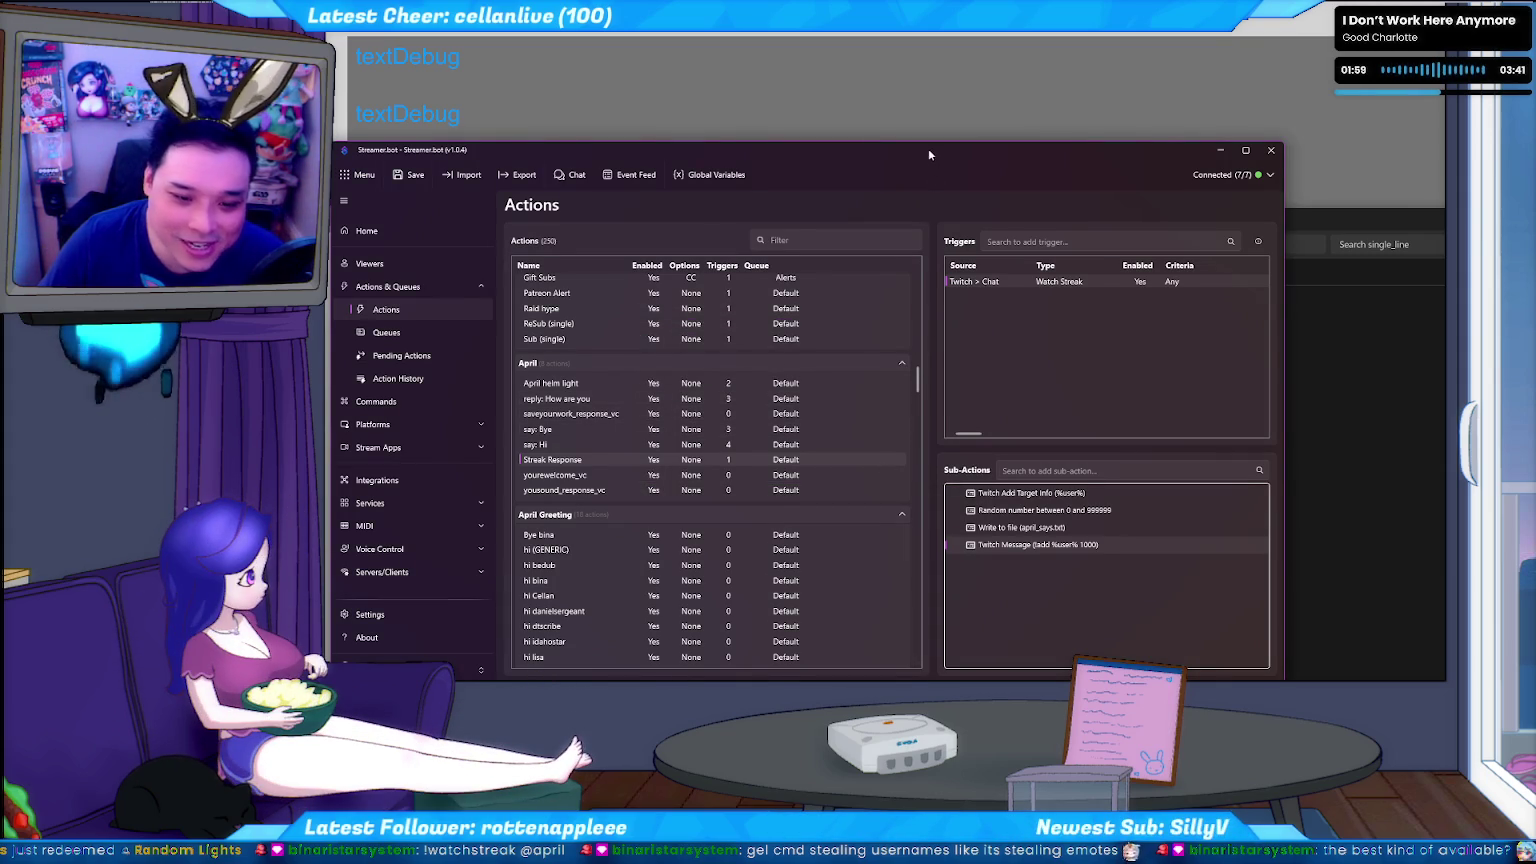
Save the Streamer.bot settings and switch over to Adobe Animate.
left_click_drag(929, 156, 933, 152)
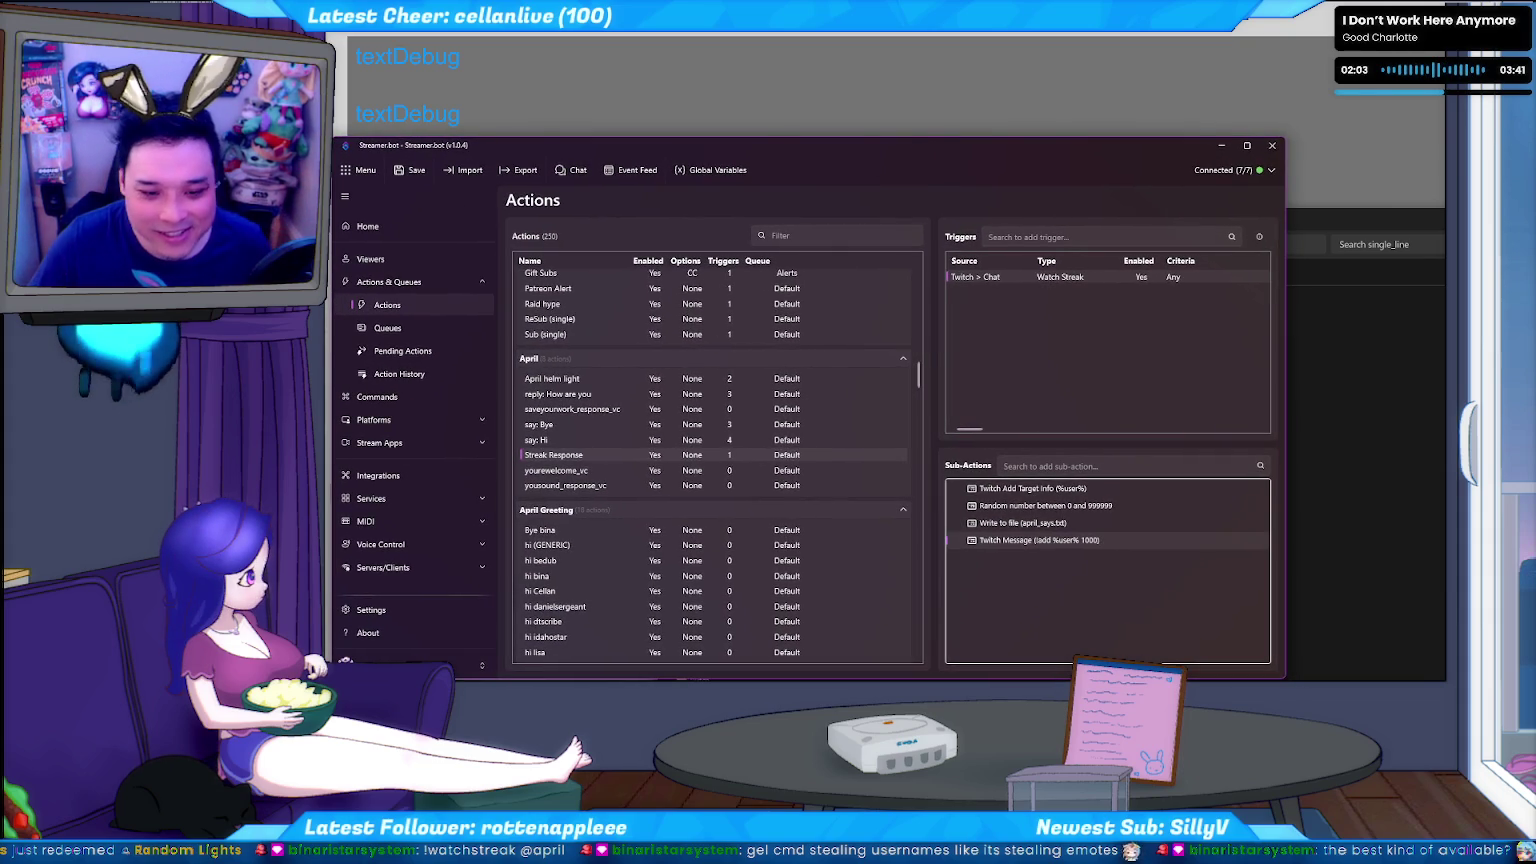
left_click(410, 170)
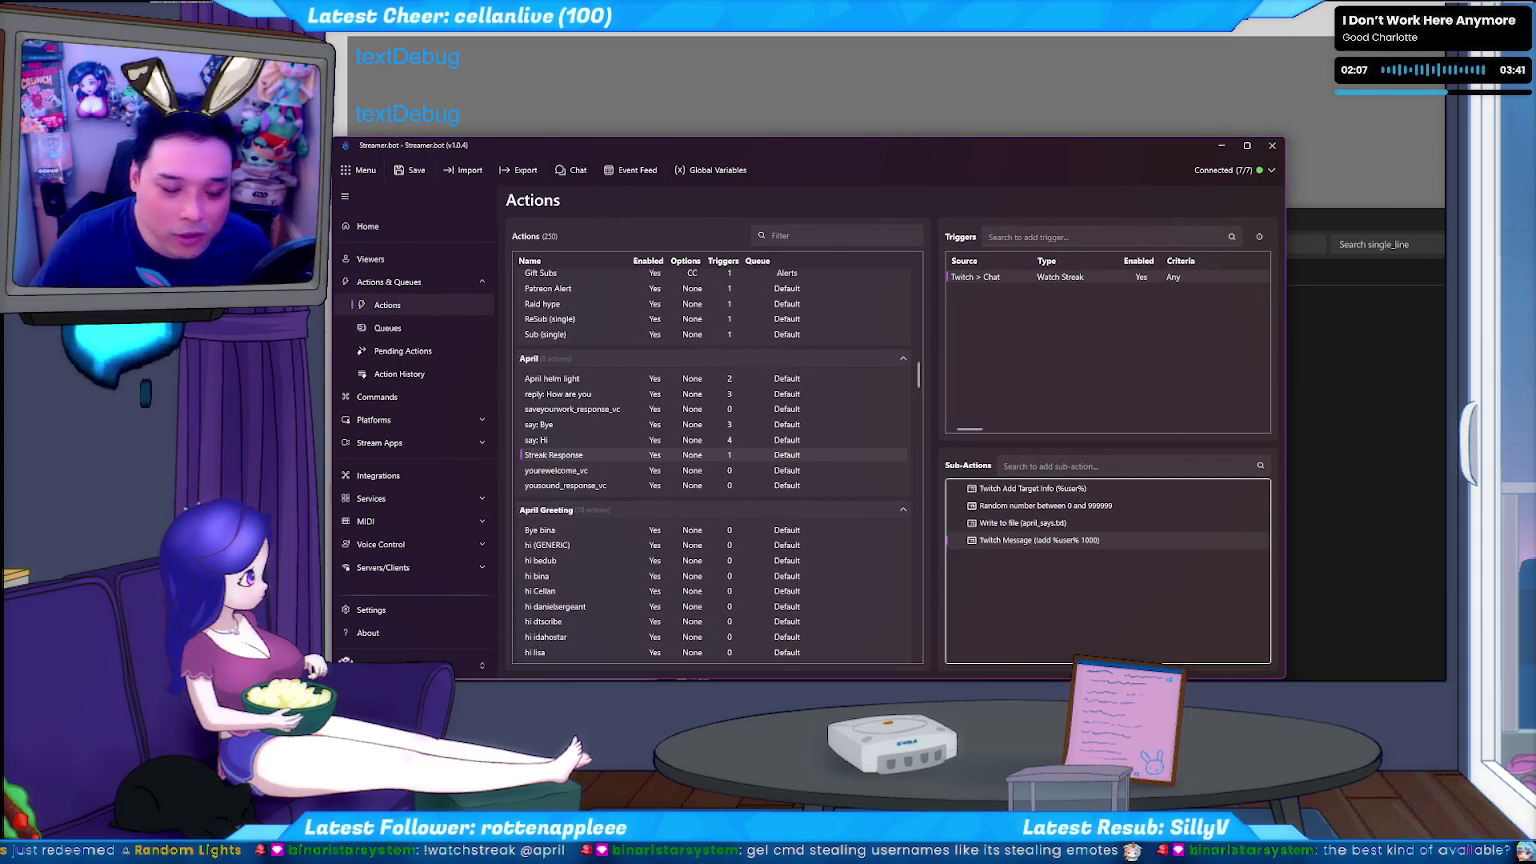
key("alt+Tab")
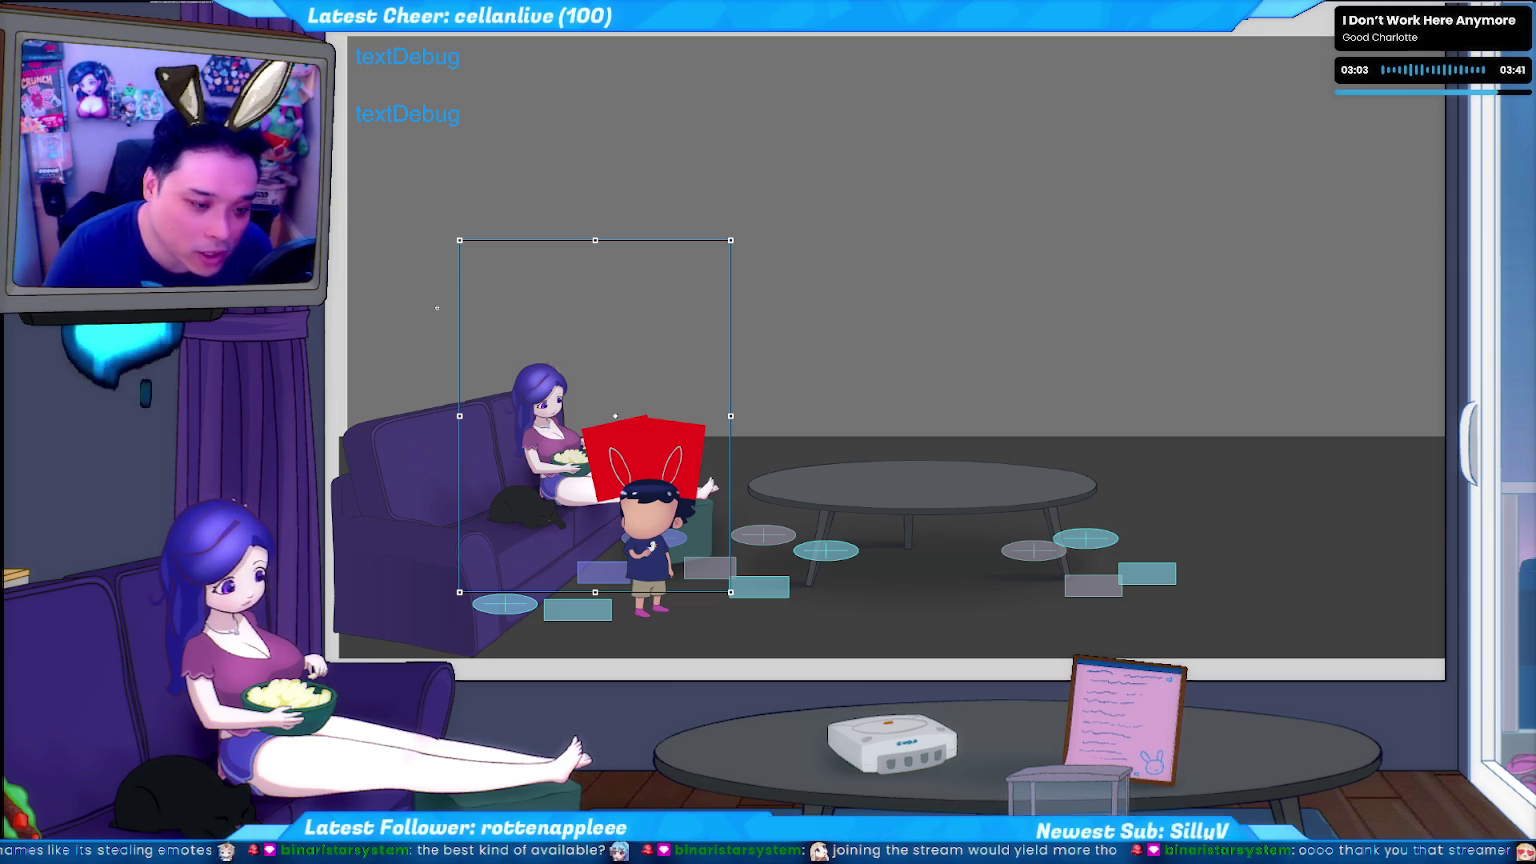
Deselect the red bunny-ears square now placed above the chibi character's head.
scroll(437, 308, "up", 3)
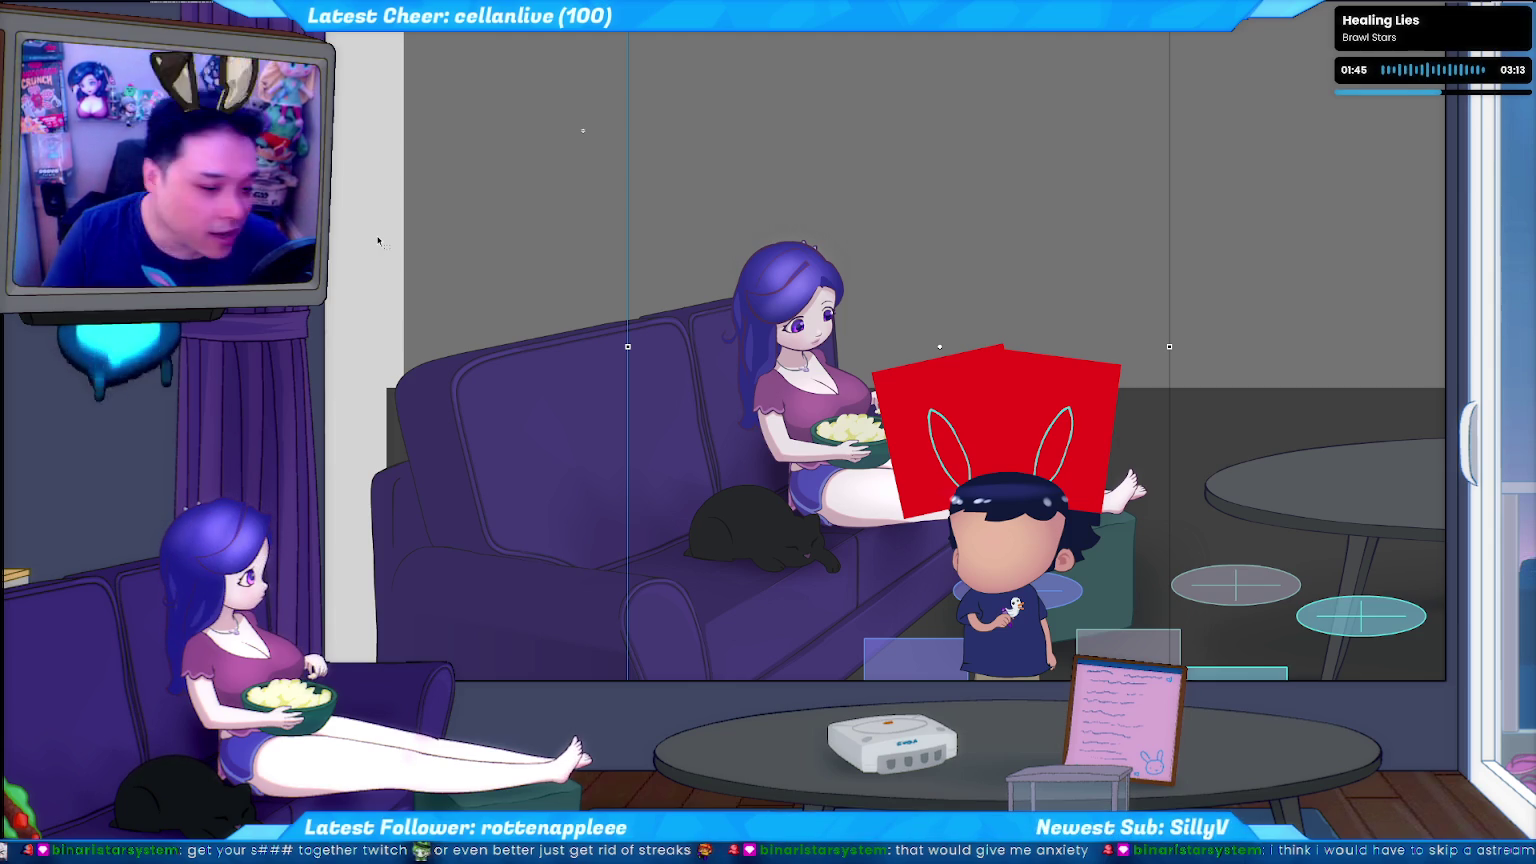
left_click(384, 239)
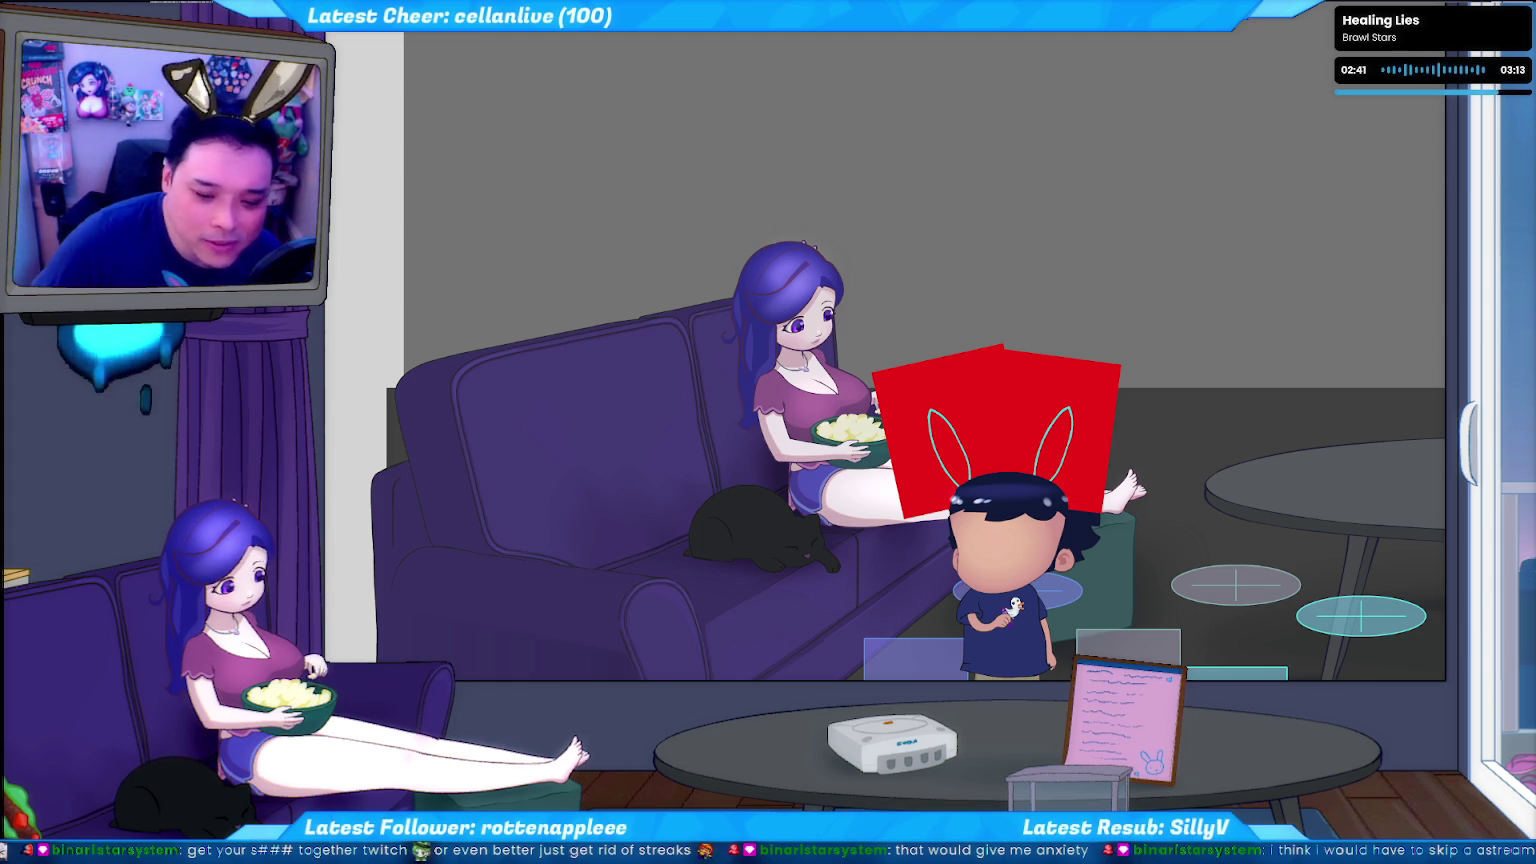
Select the red bunny-ear square, then bring up the File menu.
left_click(973, 546)
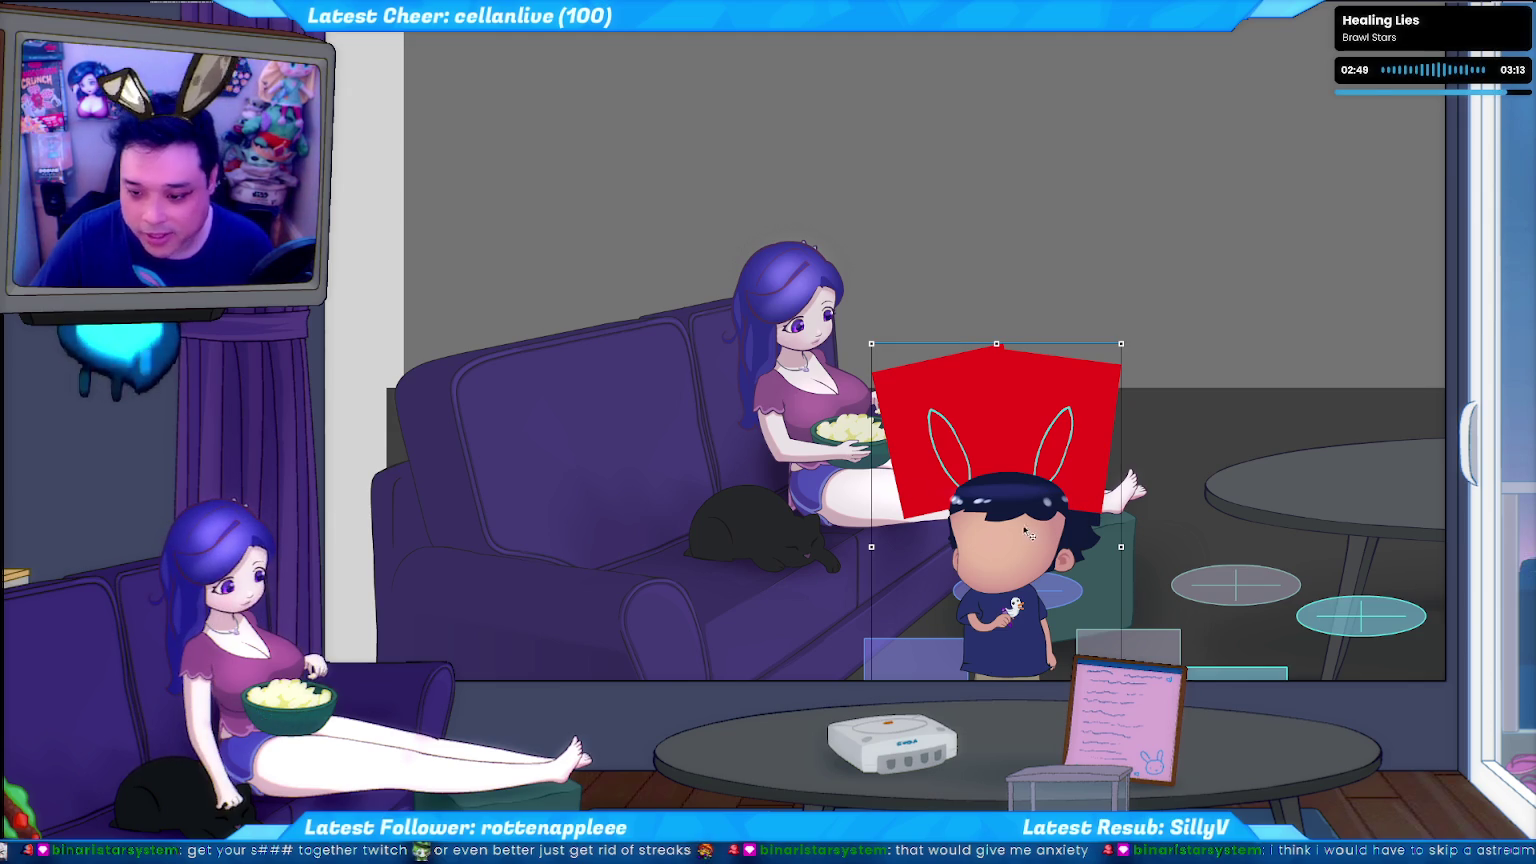
key("alt+f")
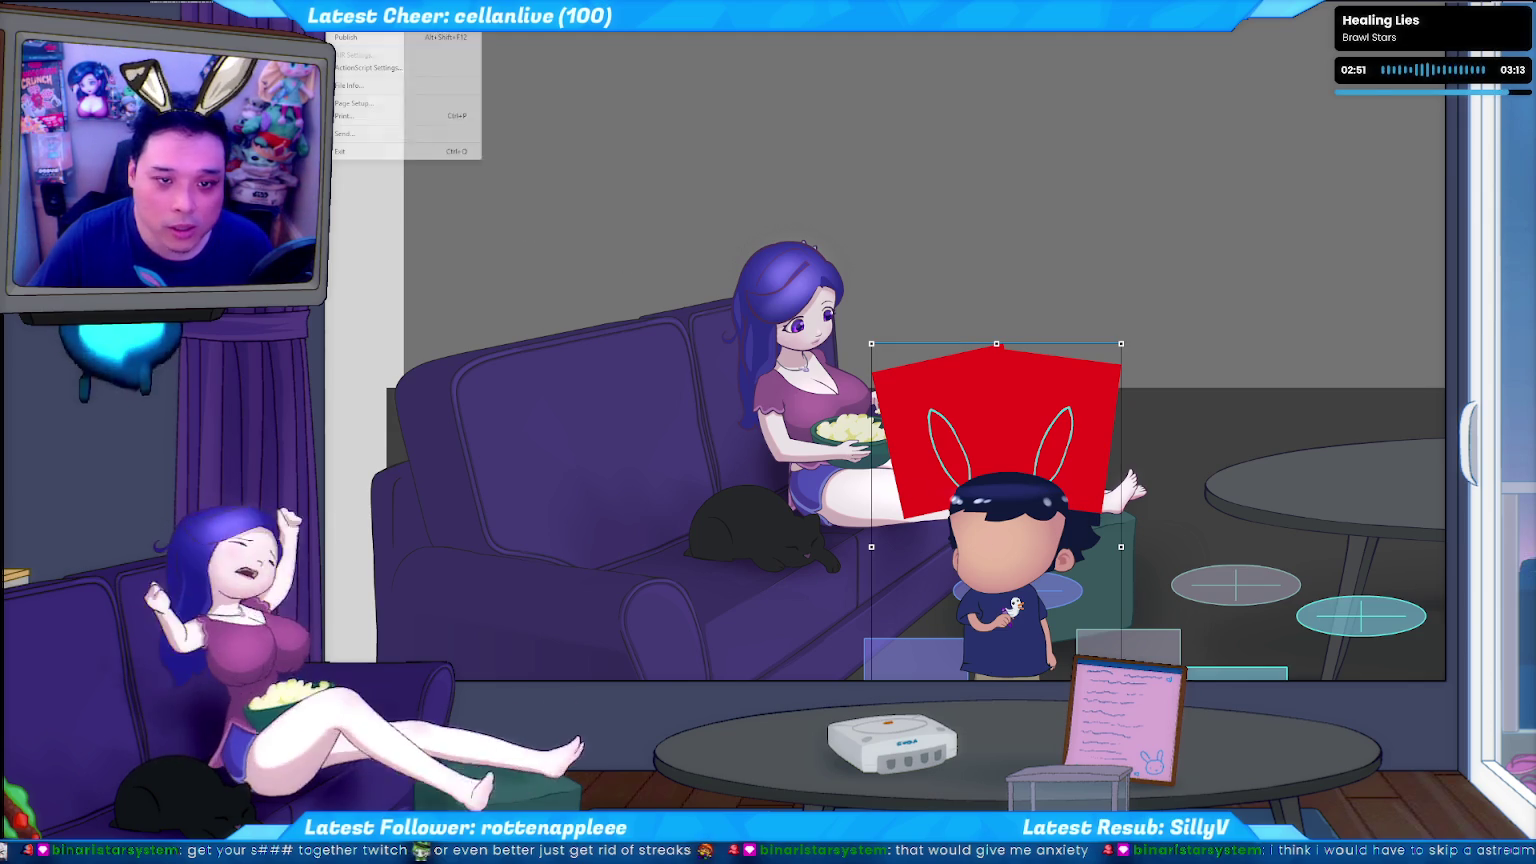
Show the VTuber's ActionScript code in the Actions panel, briefly checking the project folder.
key("Escape")
key("F9")
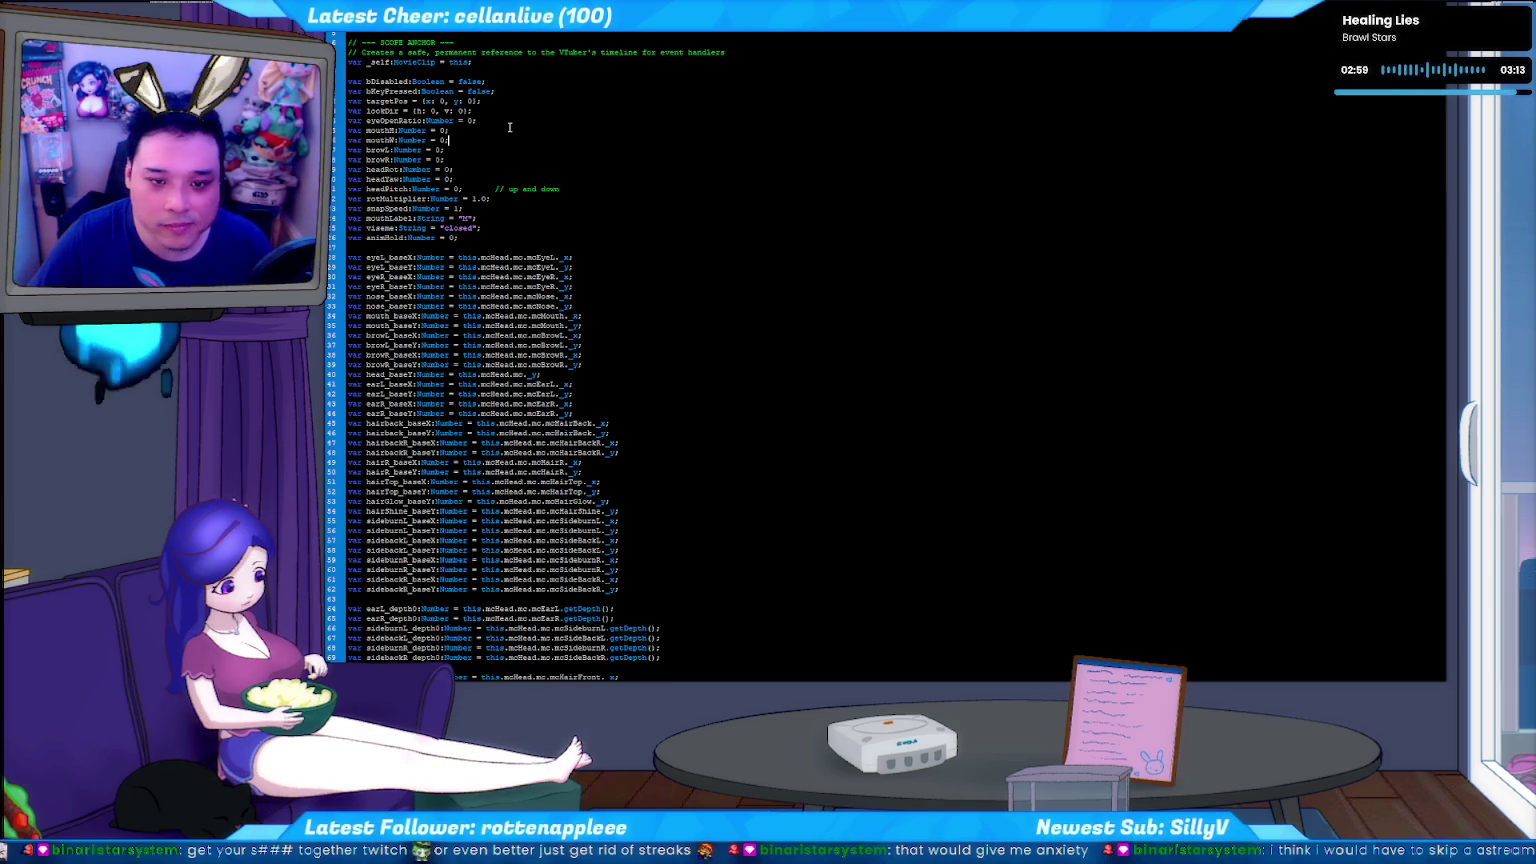
scroll(508, 127, "down", 9)
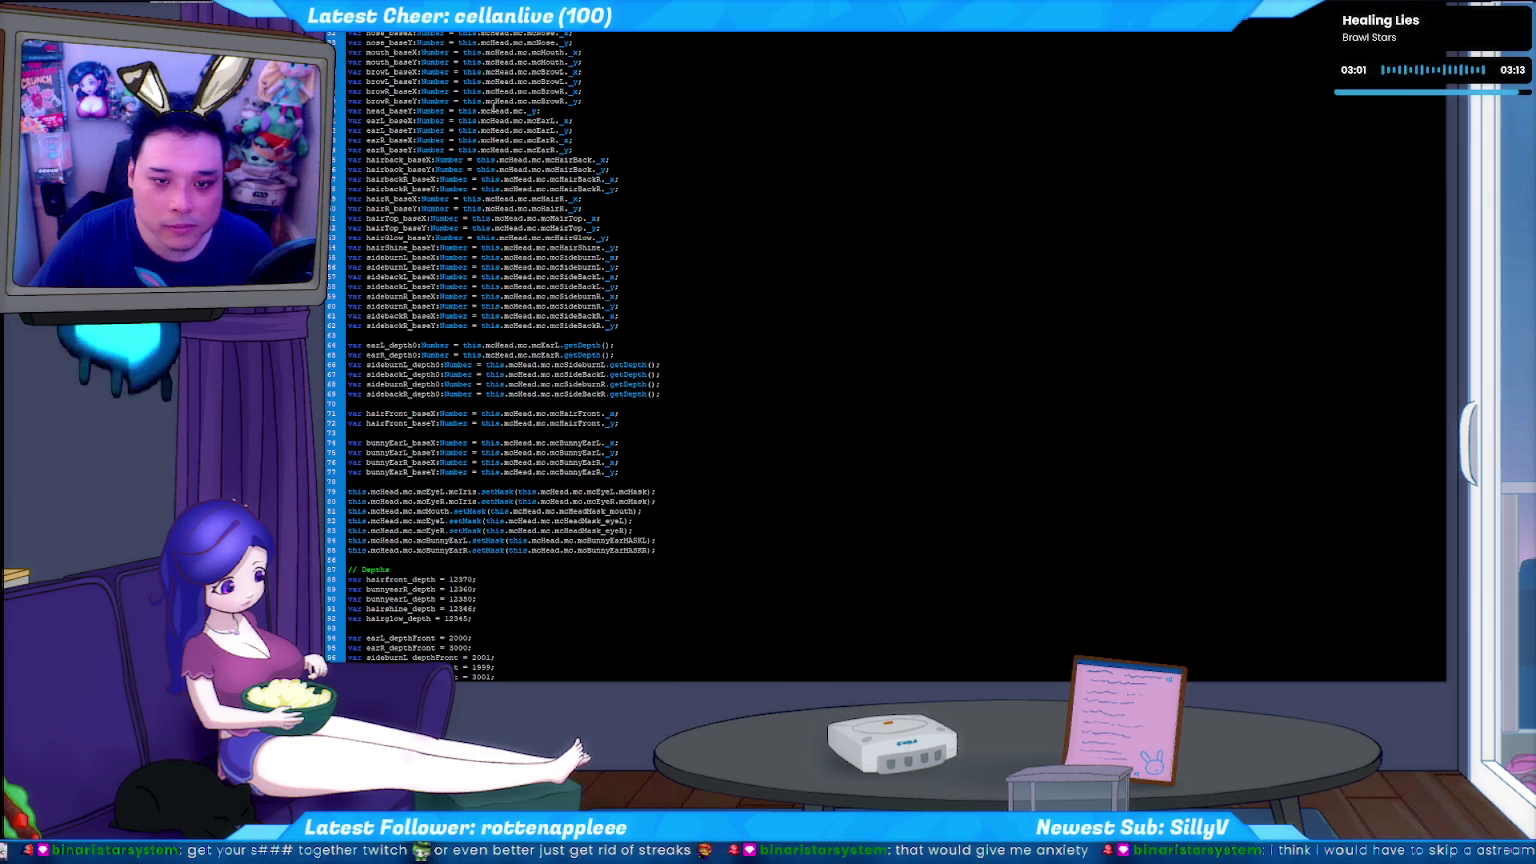
key("F9")
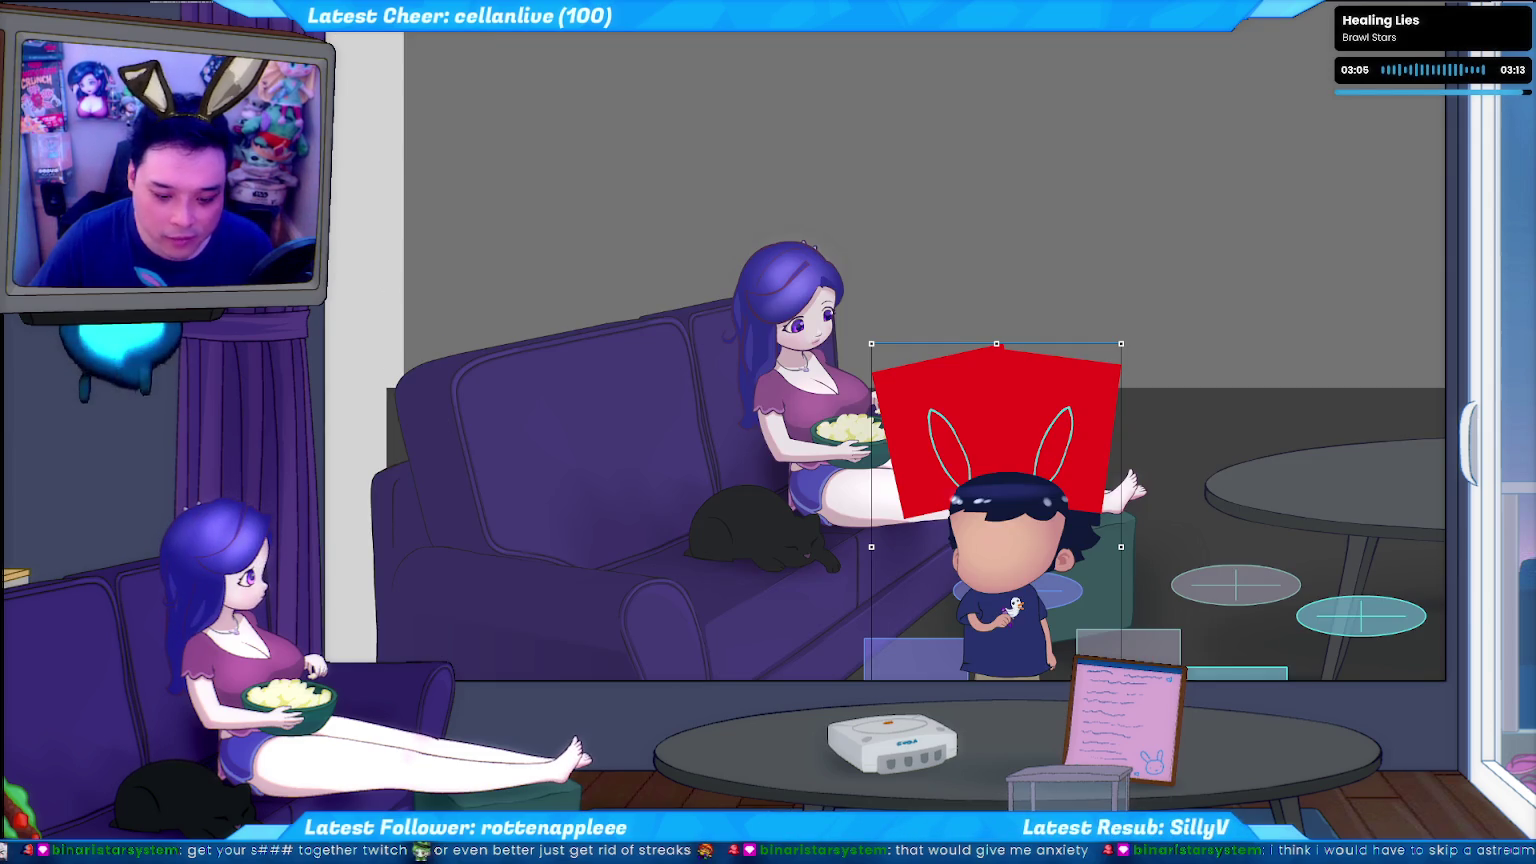
key("alt+Tab")
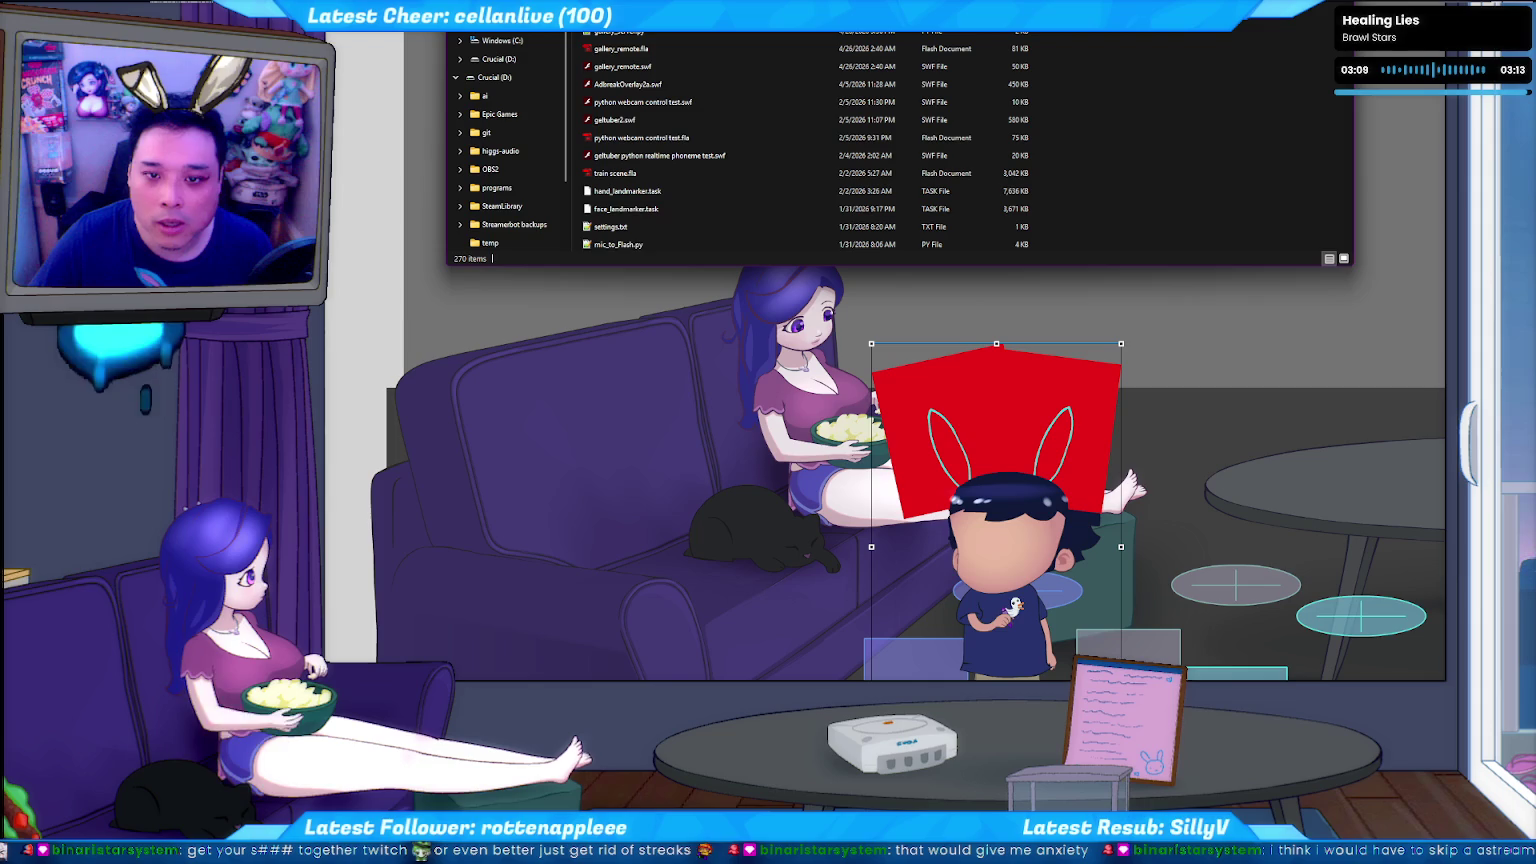
key("alt+Tab")
key("F9")
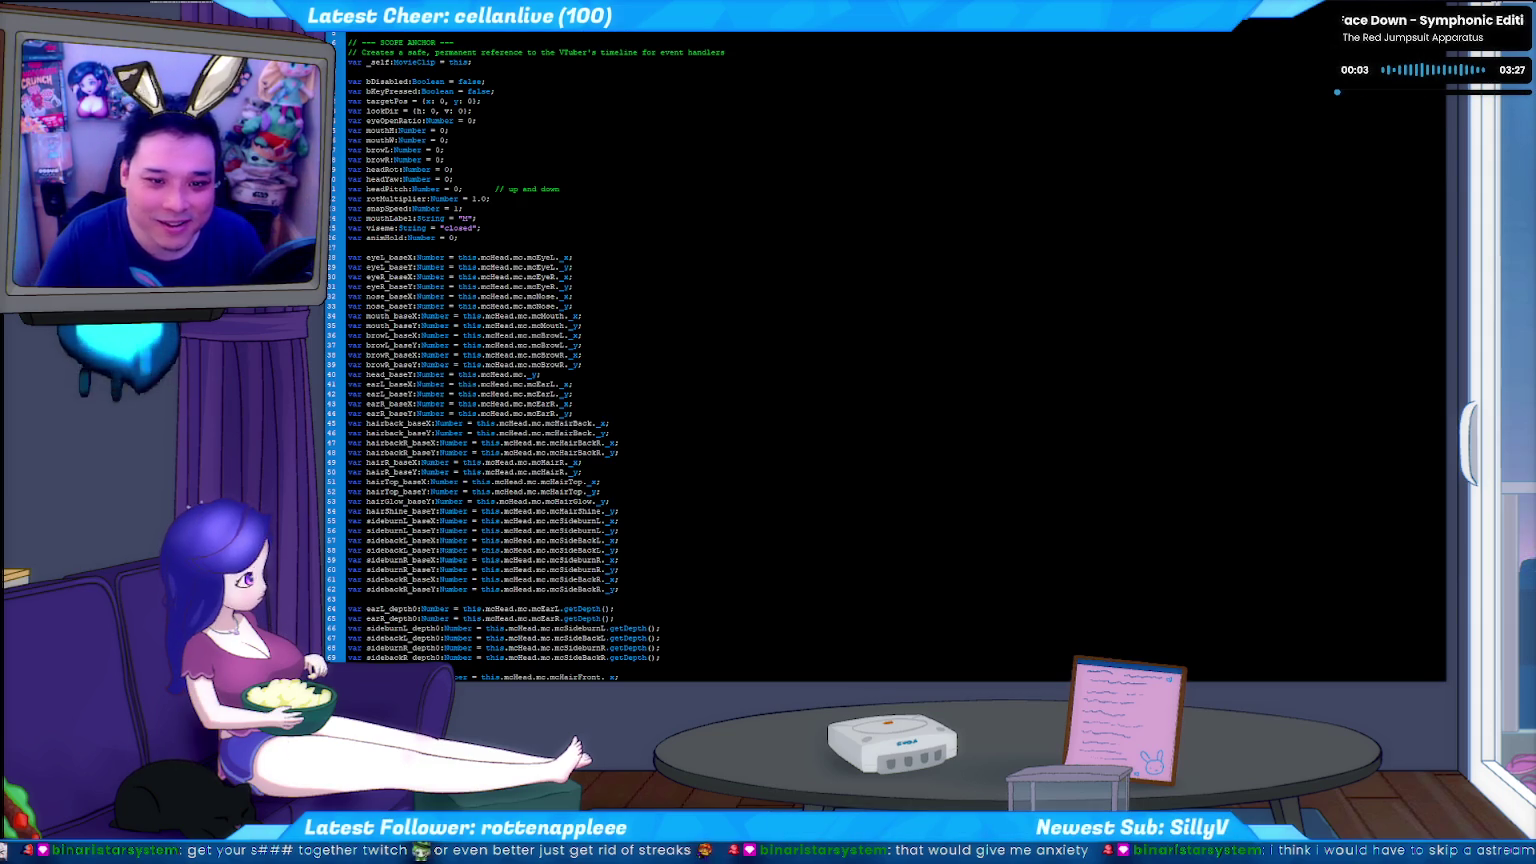
Scroll back to the top of the code, then close the Actions panel to show the stage.
scroll(880, 355, "up", 1)
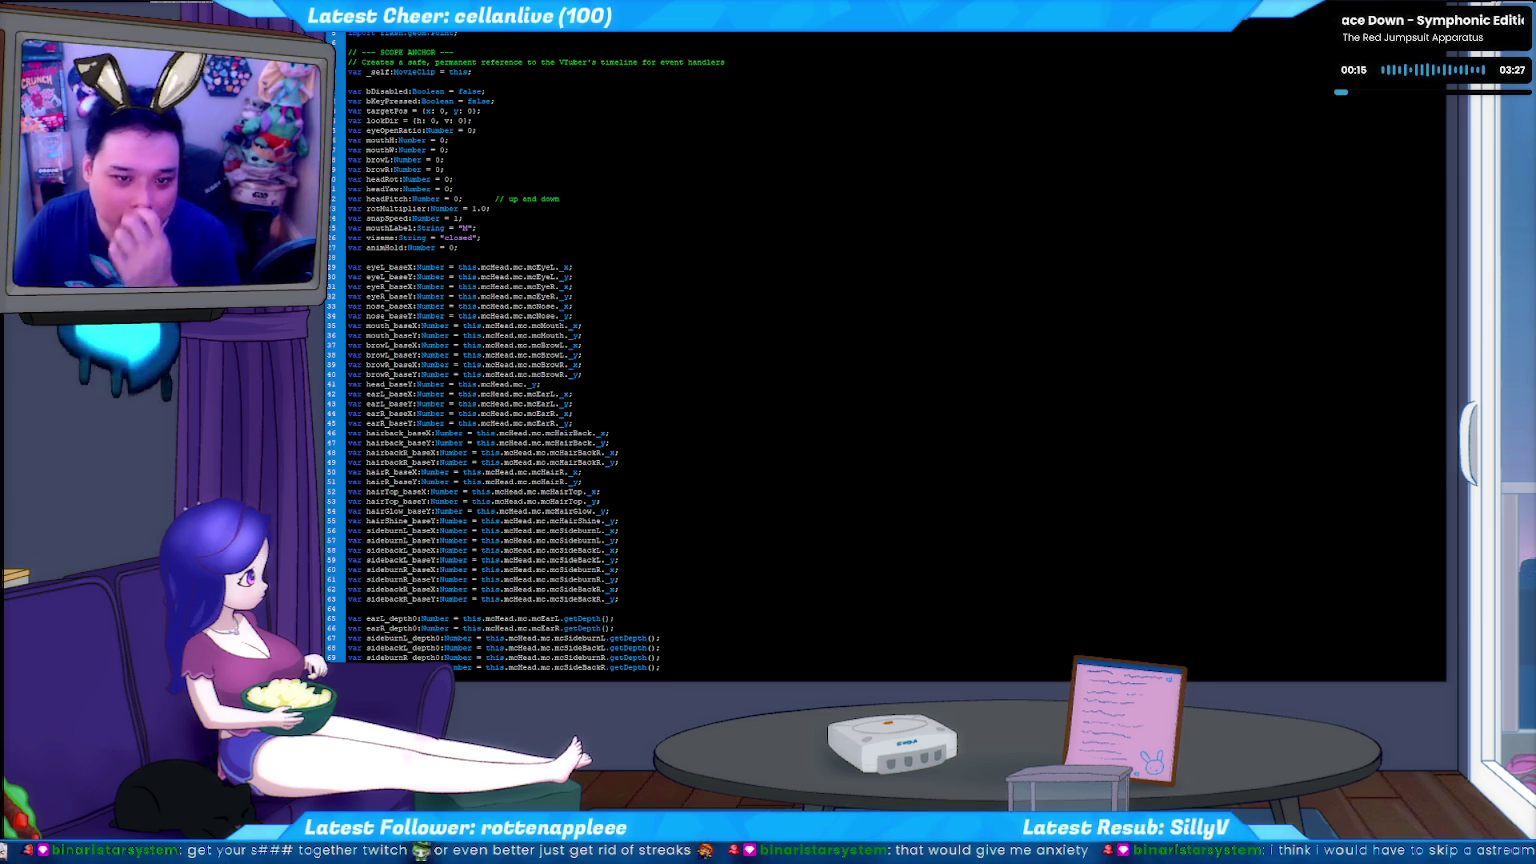
key("F9")
key("F9")
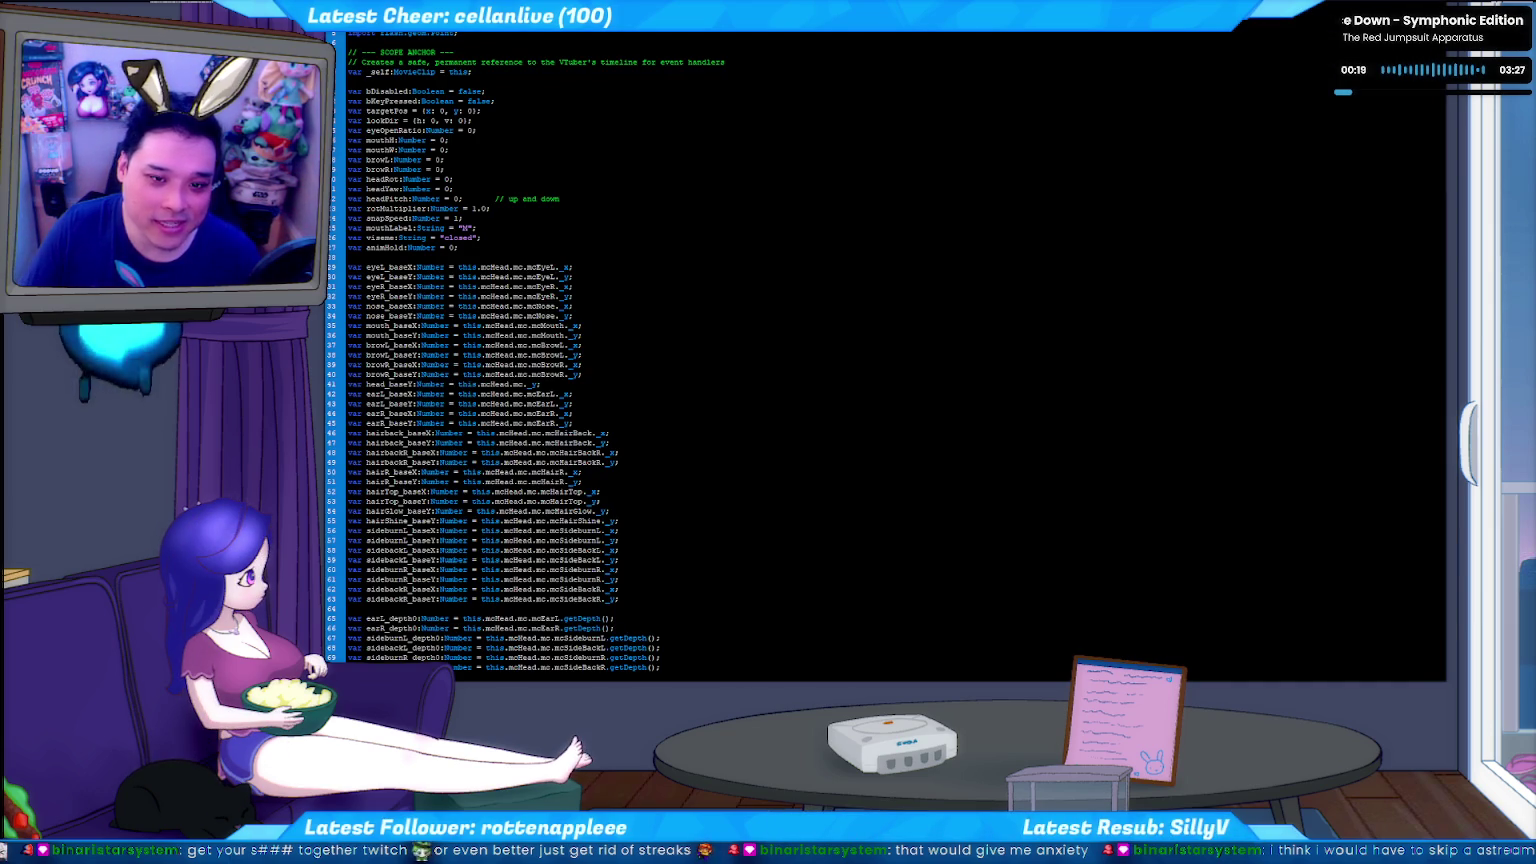
key("F9")
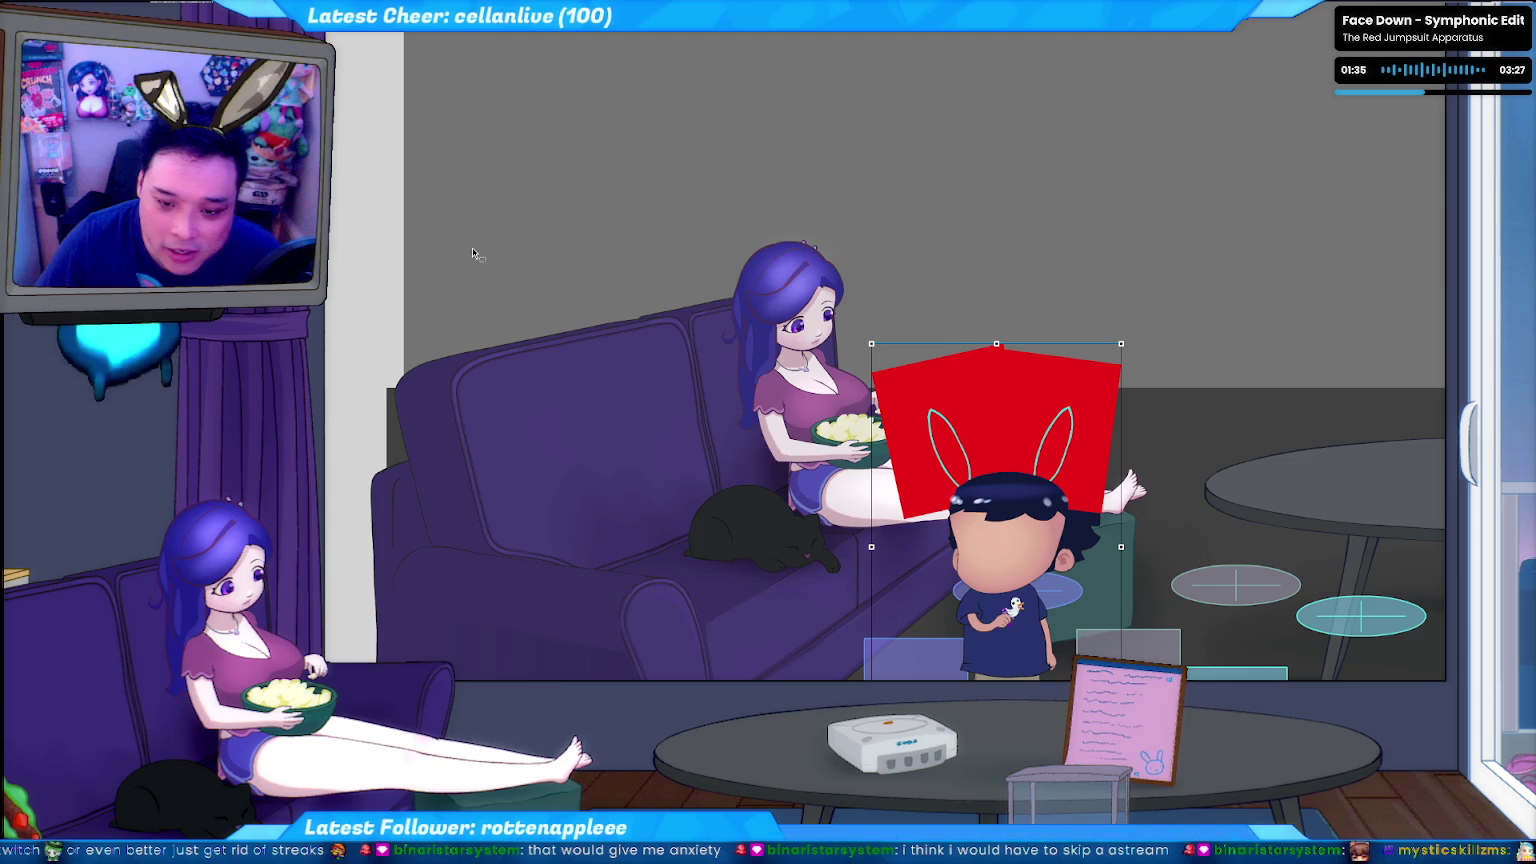
Shift the stage to reveal the chibi's legs and floor markers, then deselect everything.
scroll(420, 207, "down", 1)
scroll(420, 208, "down", 1)
left_click(364, 188)
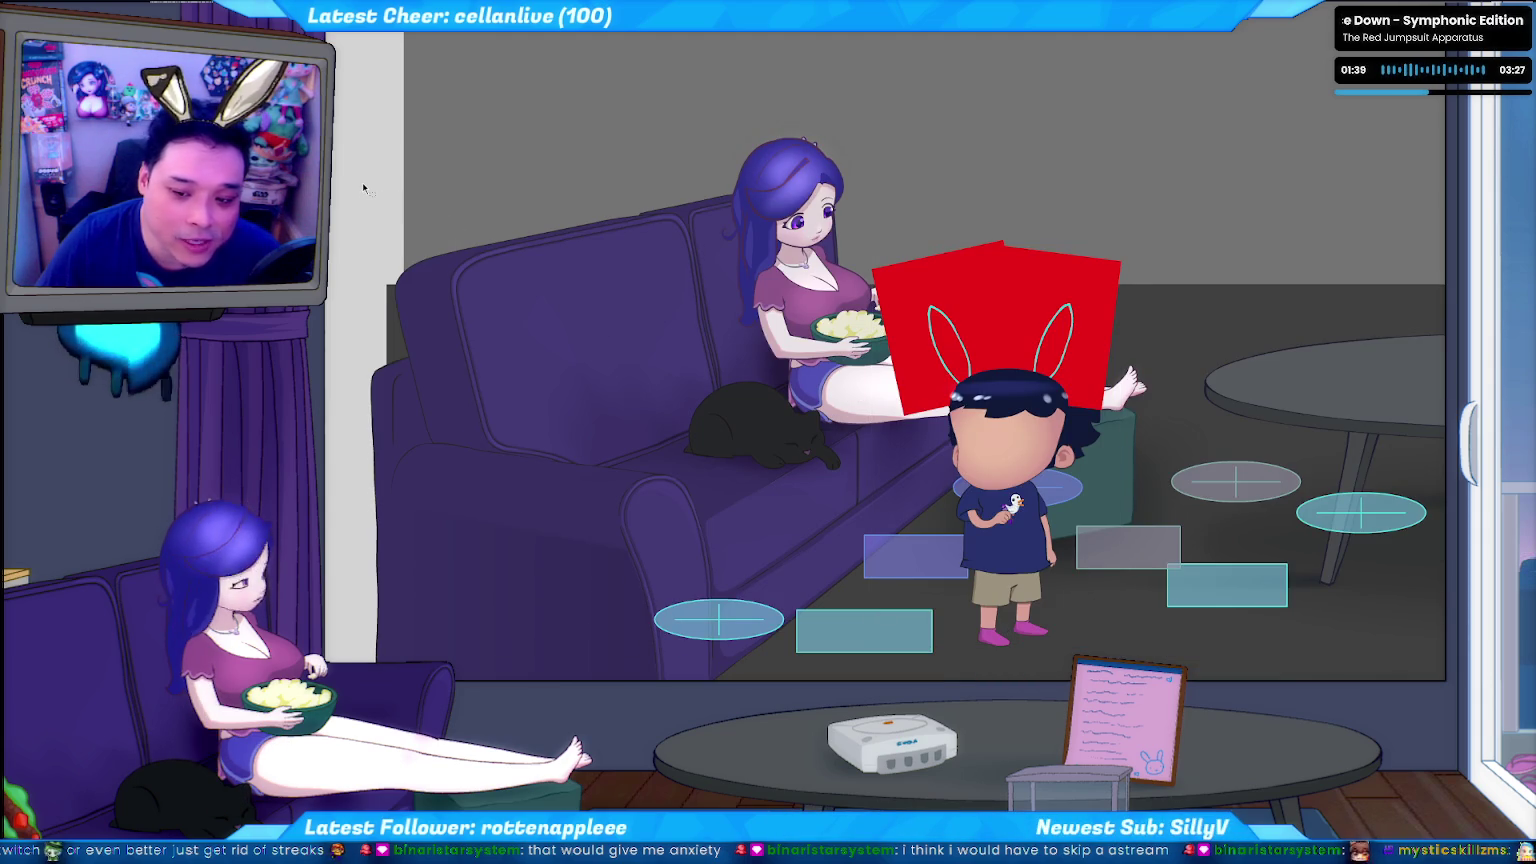
left_click(1045, 420)
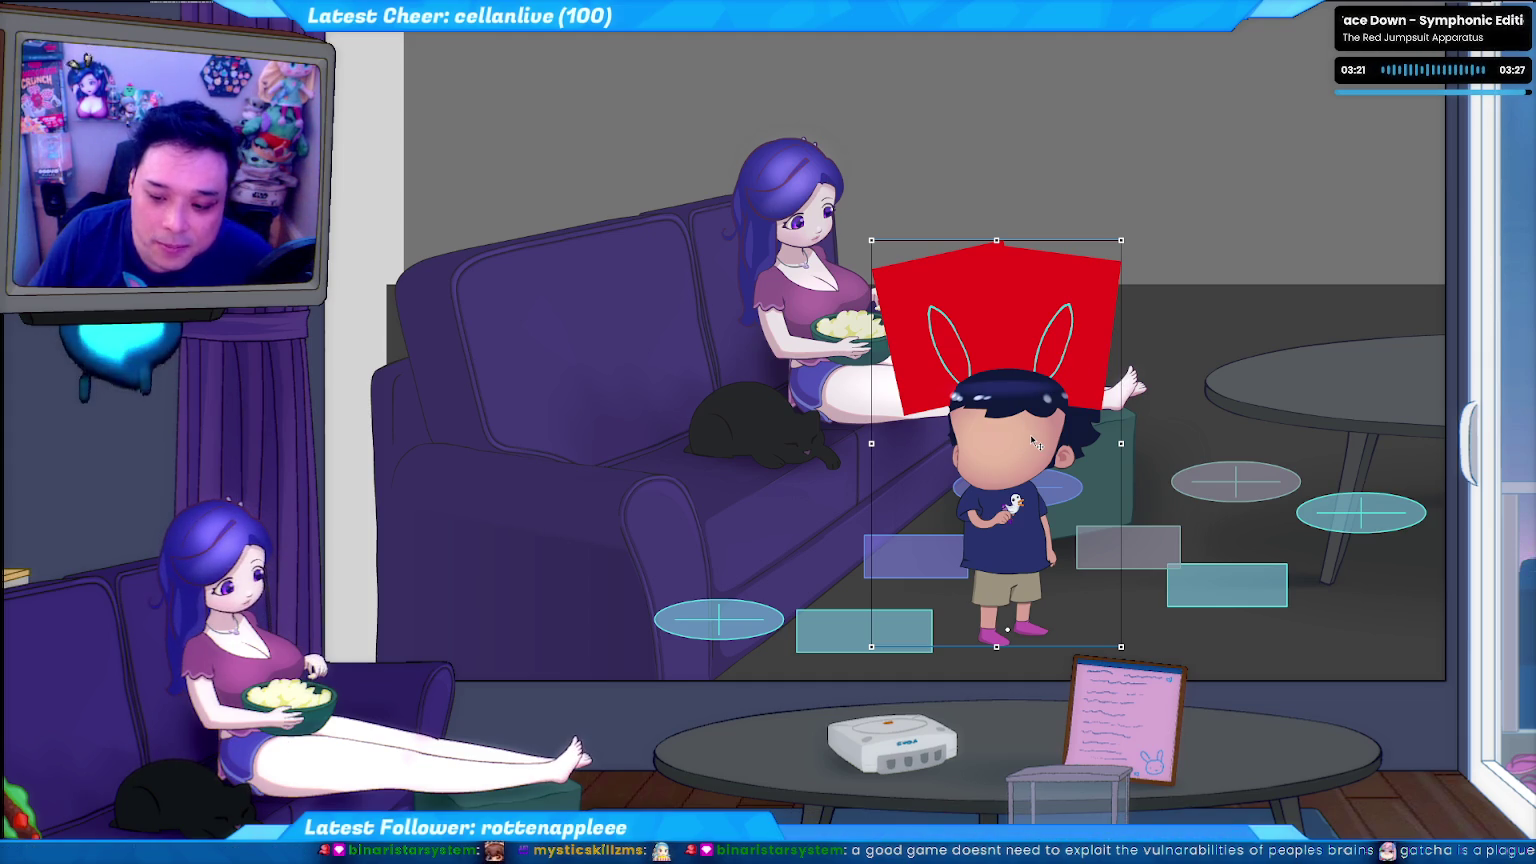
Select the chibi's torso symbol and zoom in on it with F.
left_click(1032, 550)
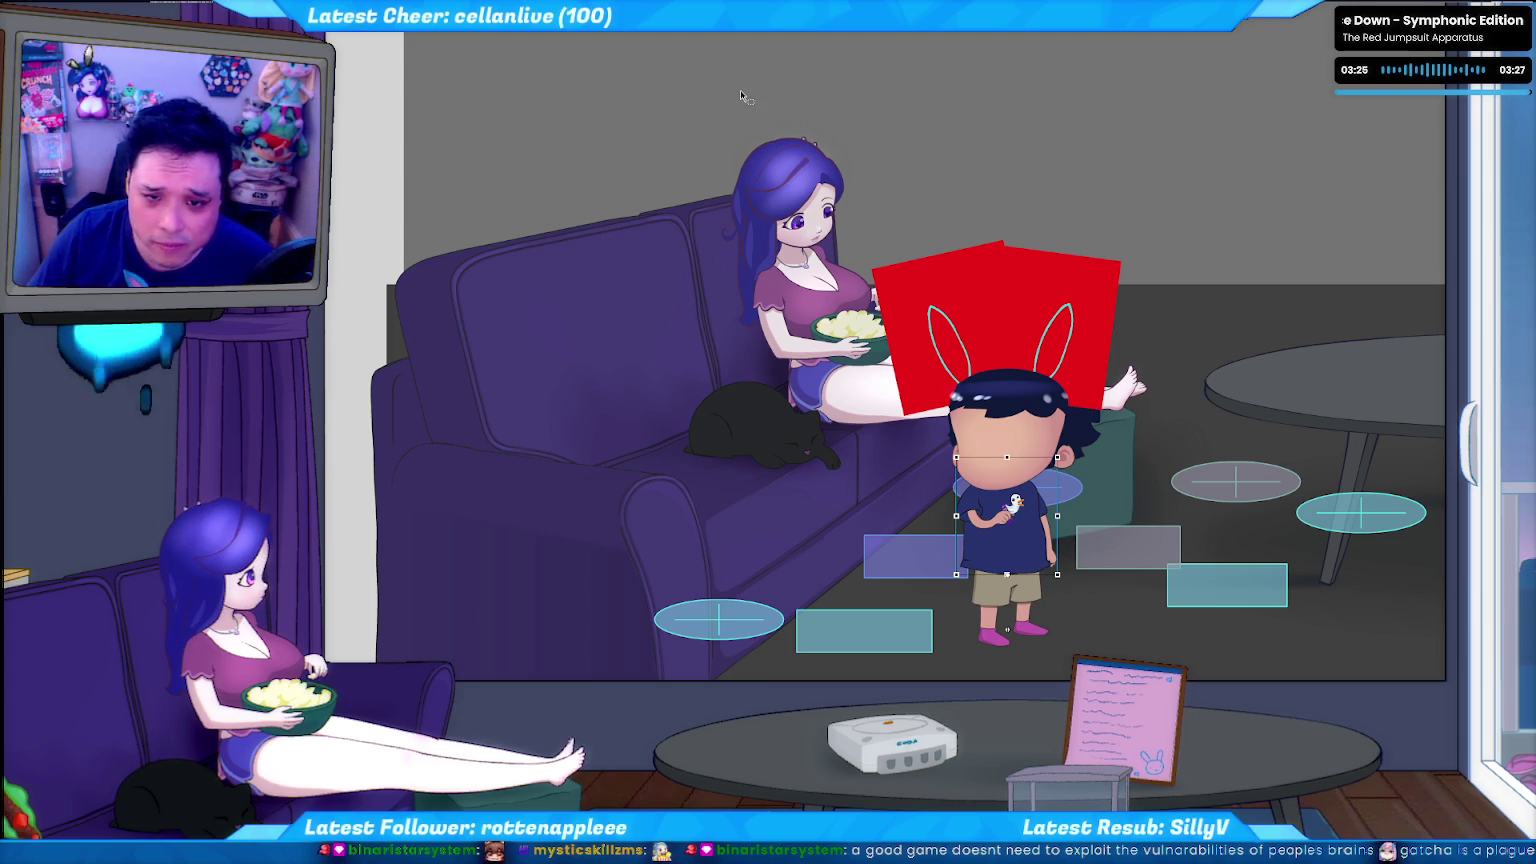
left_click(892, 615)
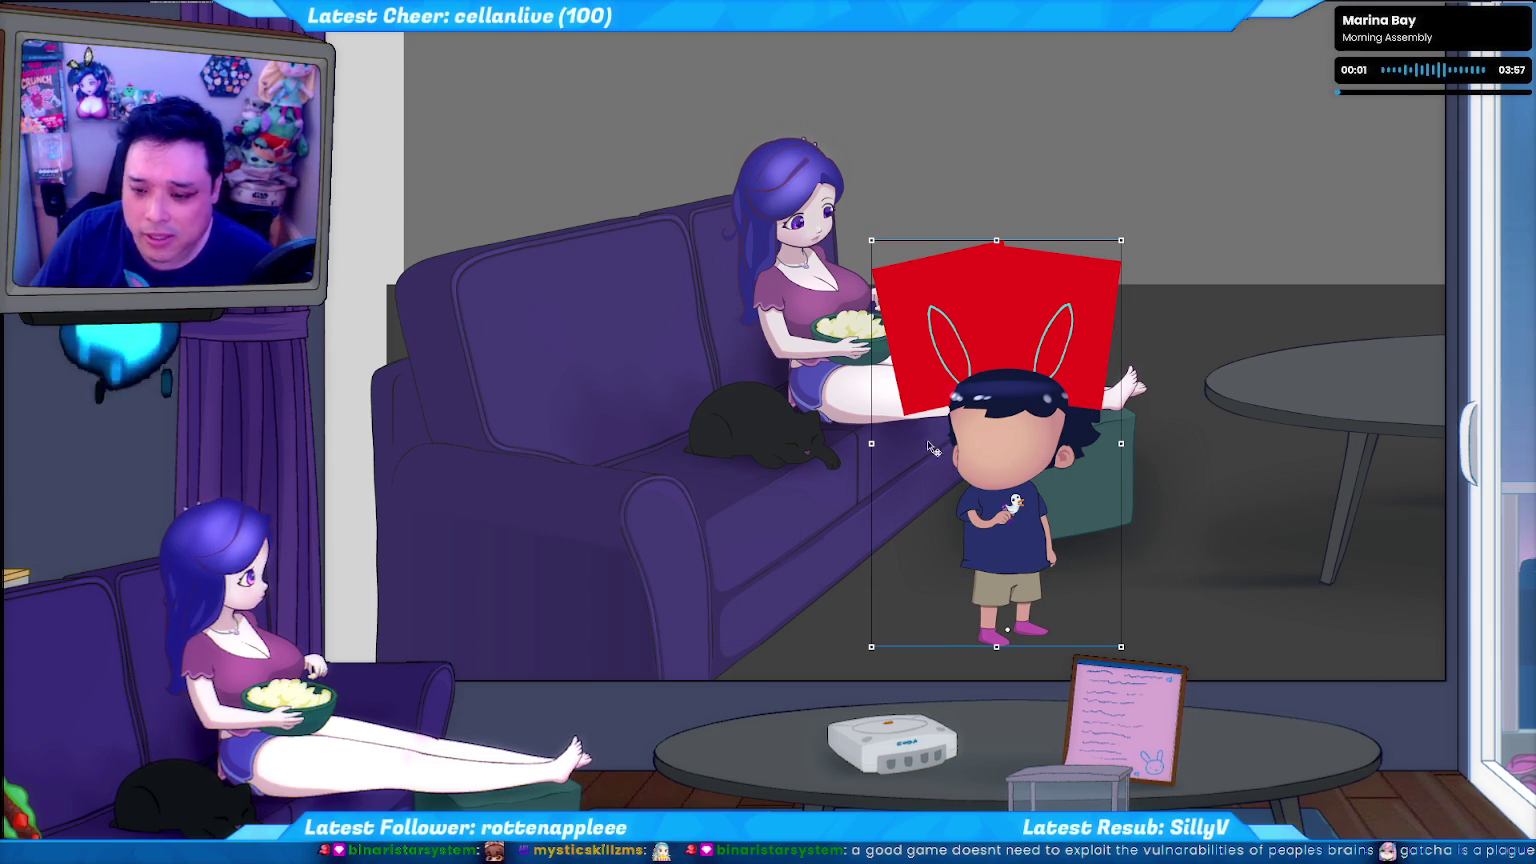
left_click(1020, 549)
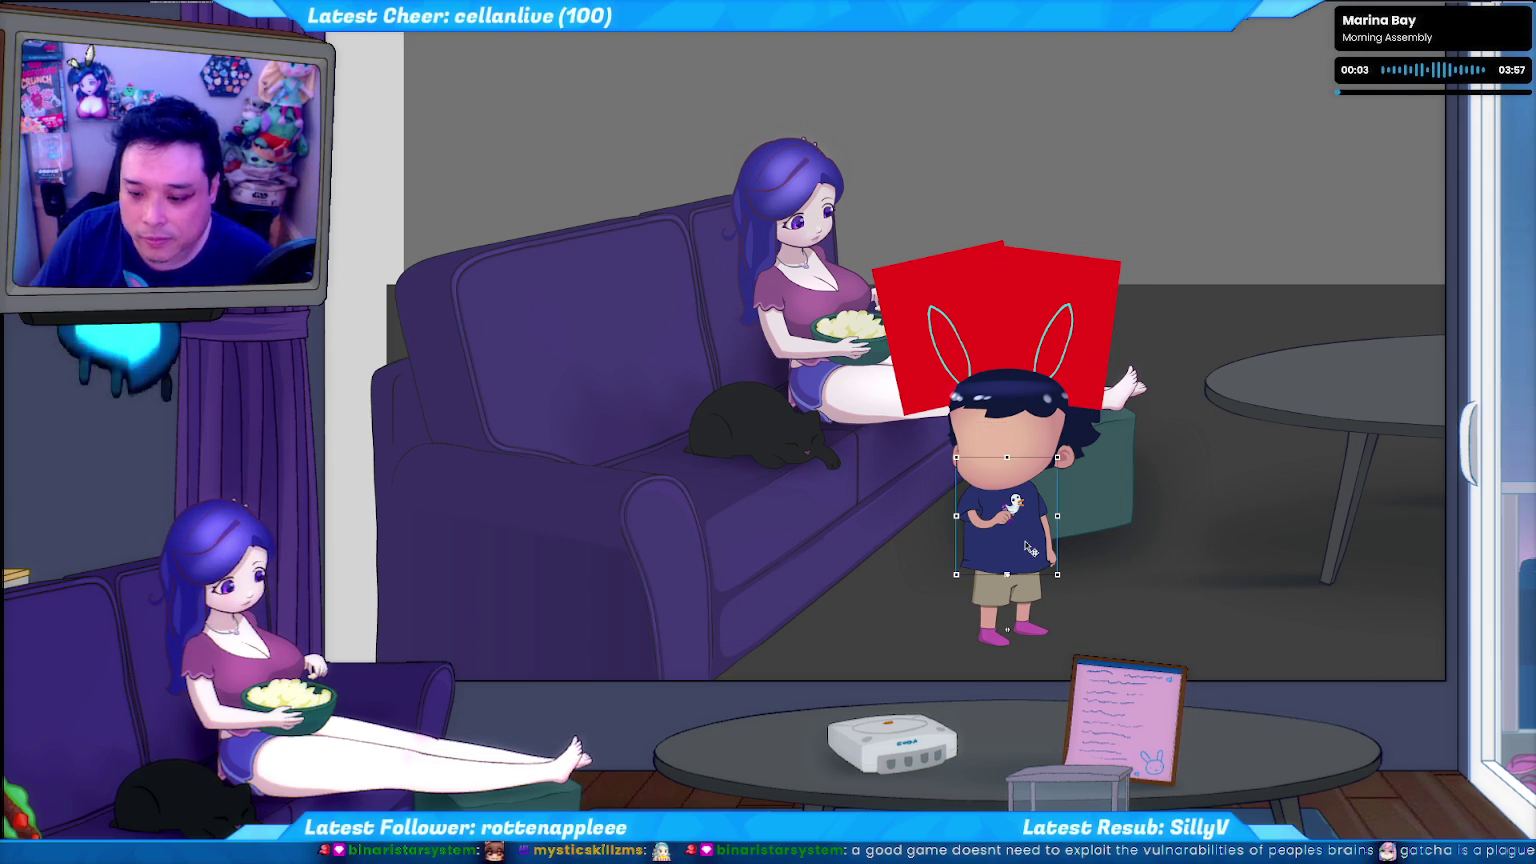
key("f")
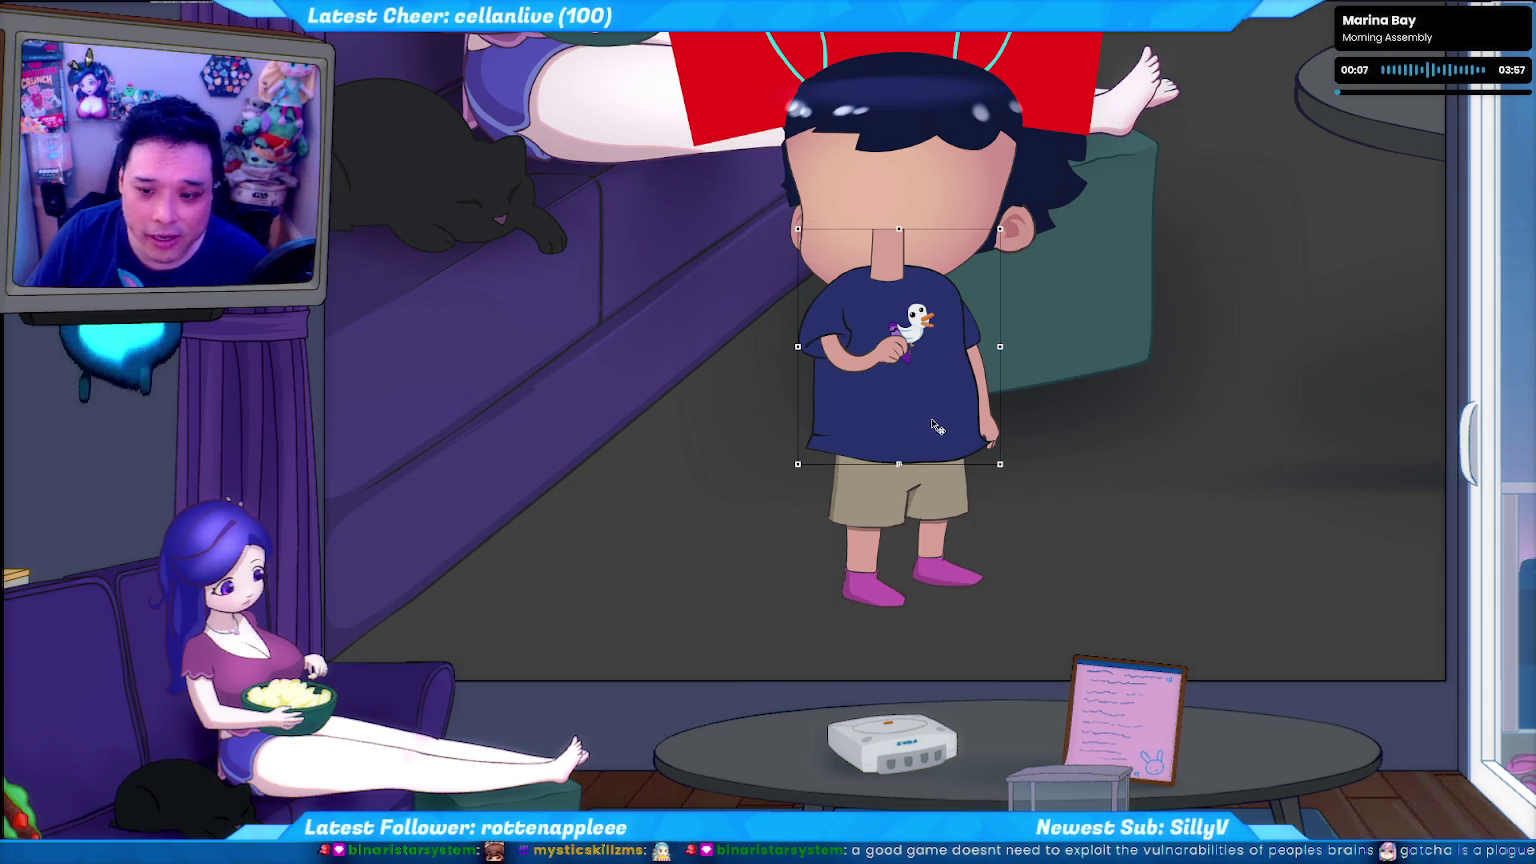
left_click_drag(939, 396, 681, 430)
key("ctrl+z")
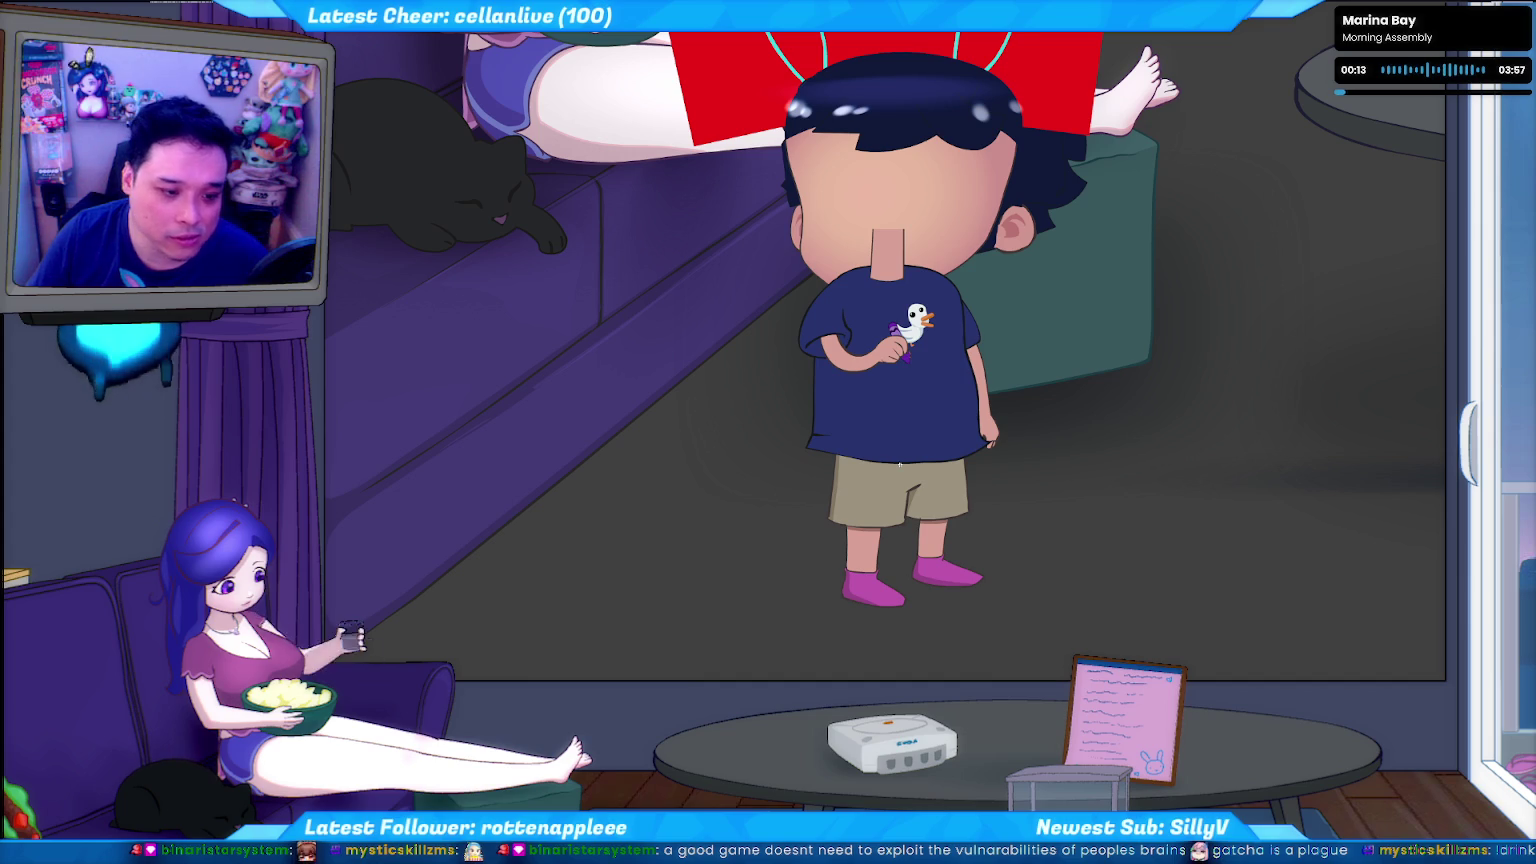
left_click(909, 417)
Delete the arms and duck from the torso, then select the blue shirt piece.
key("Delete")
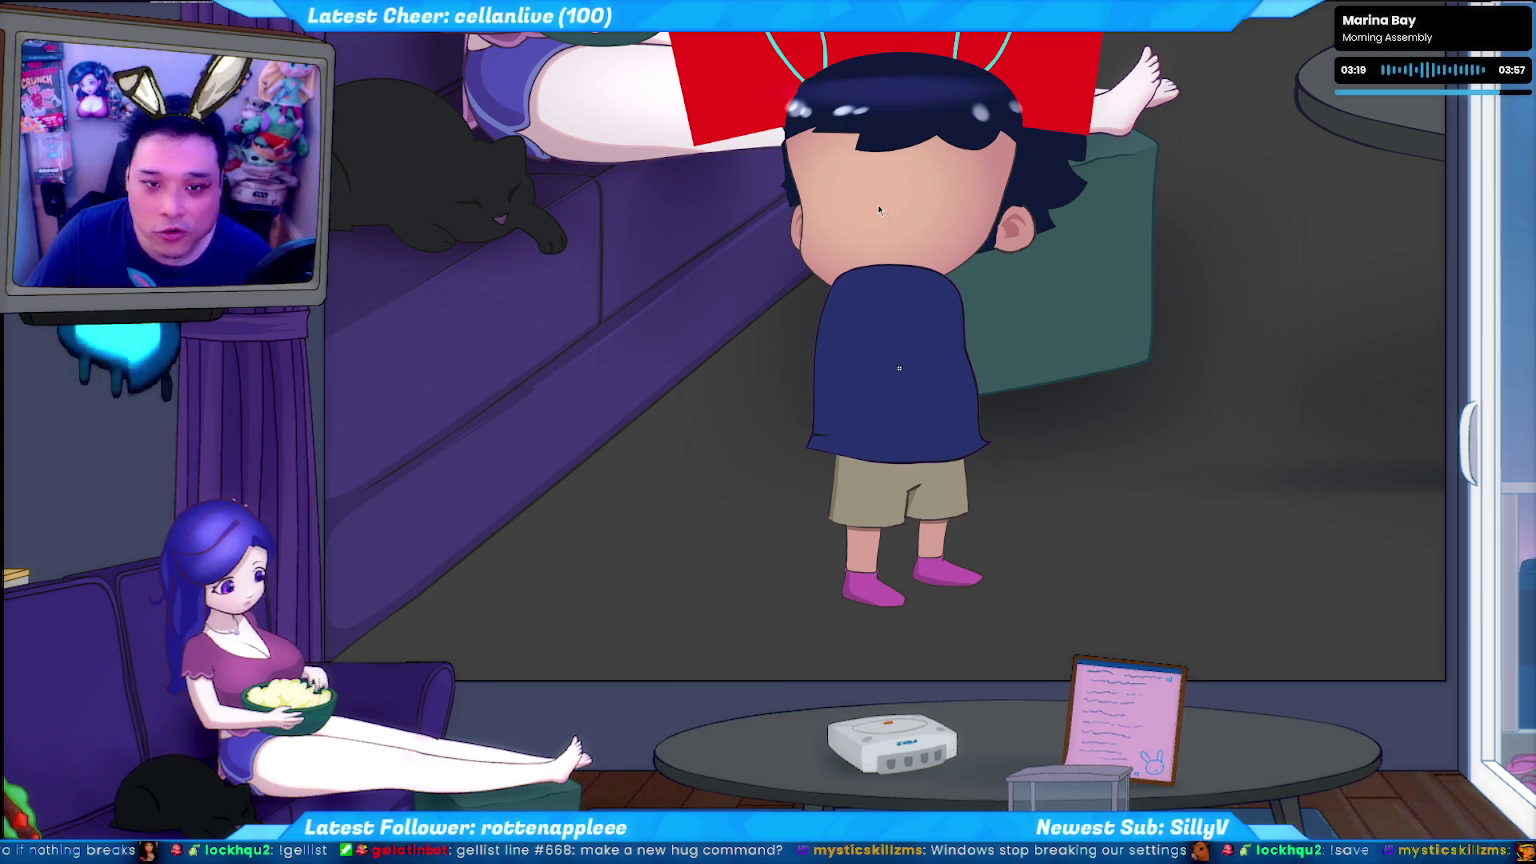
left_click(898, 369)
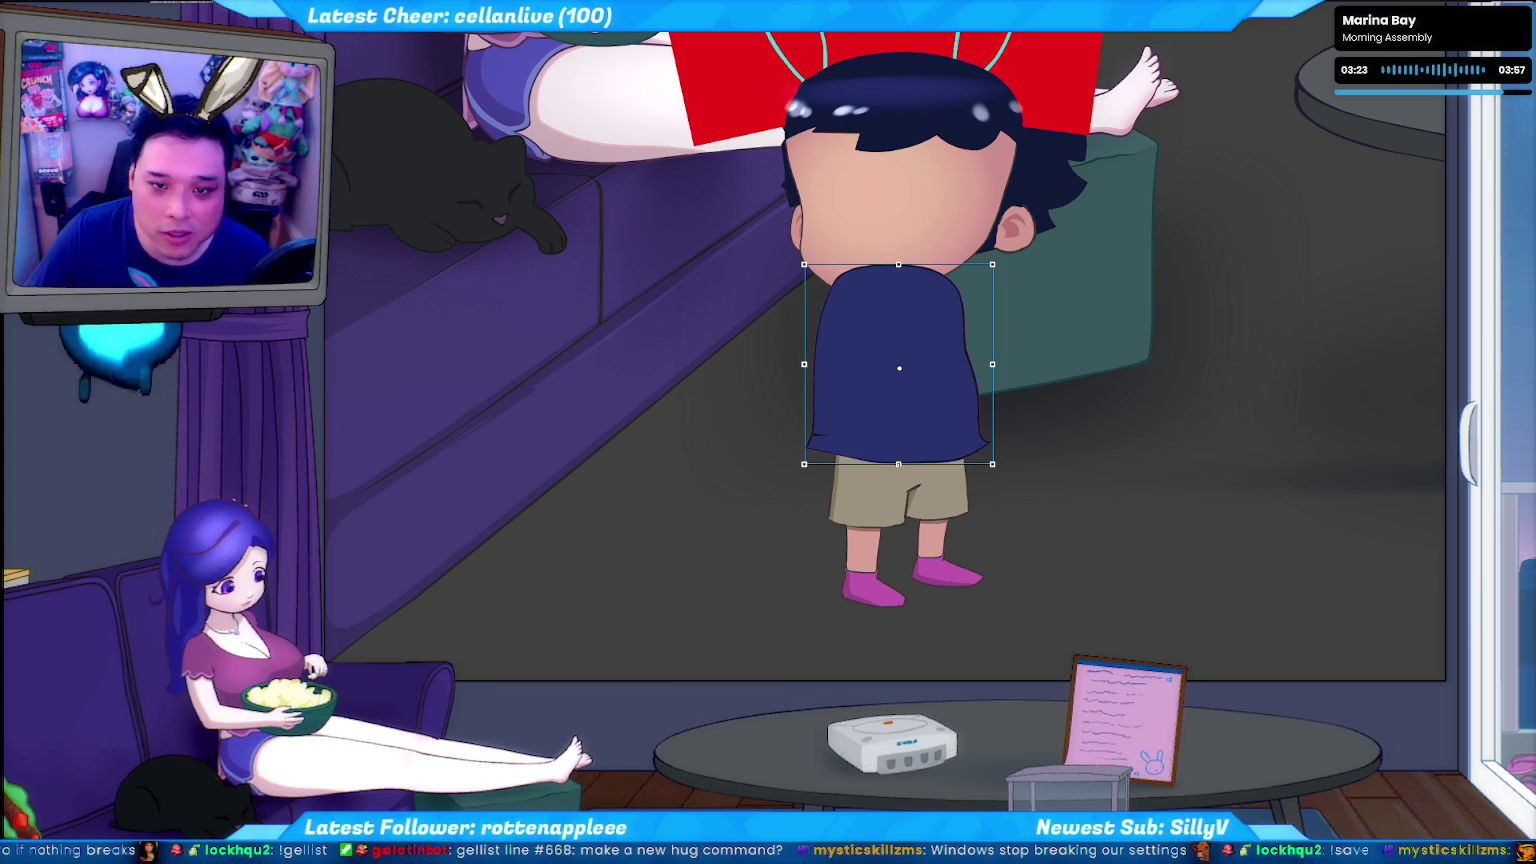
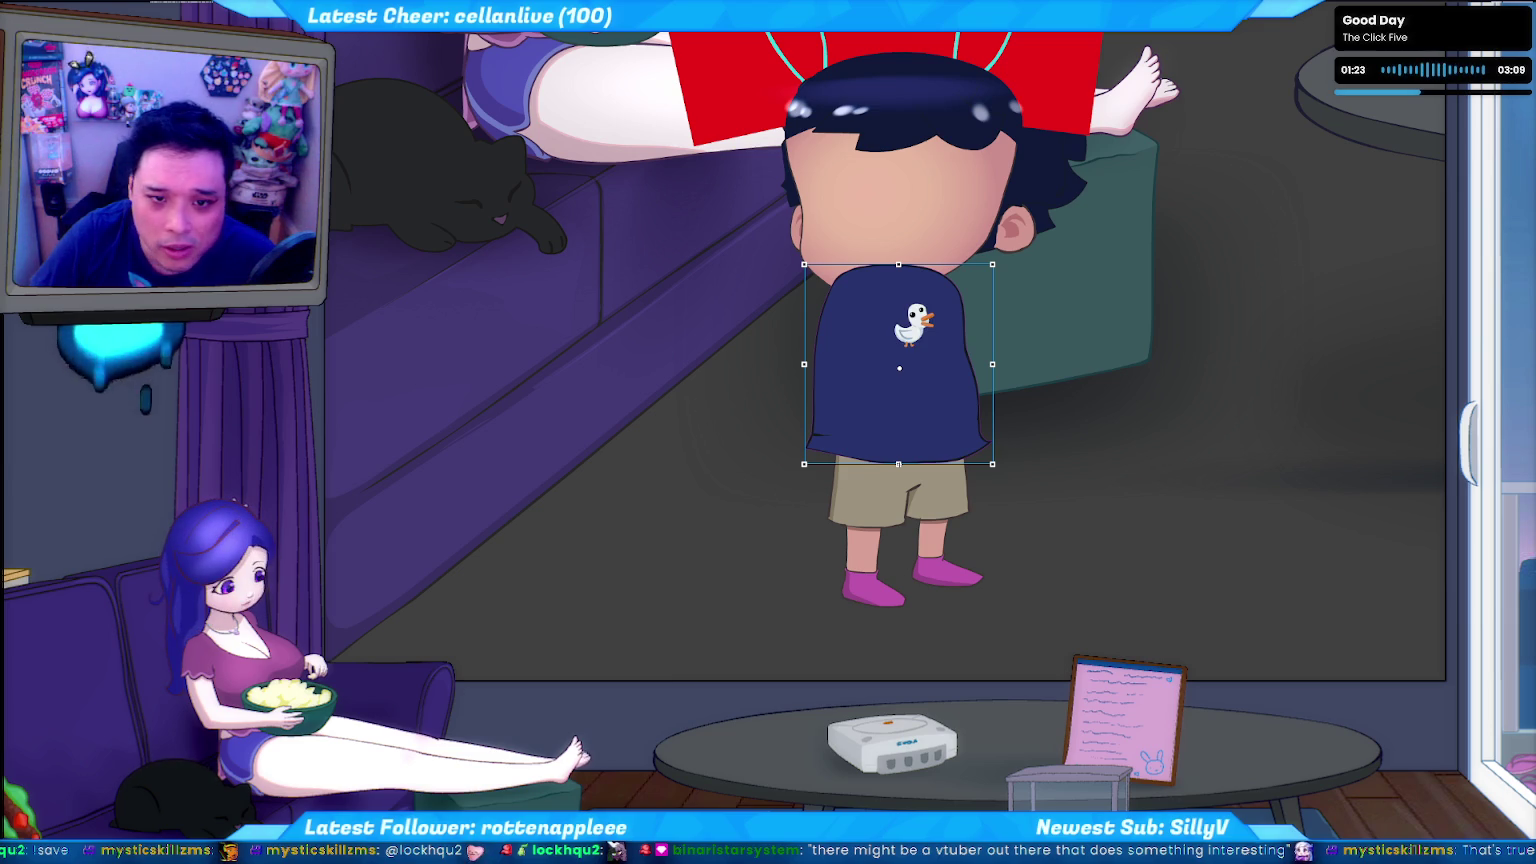
Select the duck print and start Convert to Symbol, cancelling the dialog twice.
left_click(922, 332)
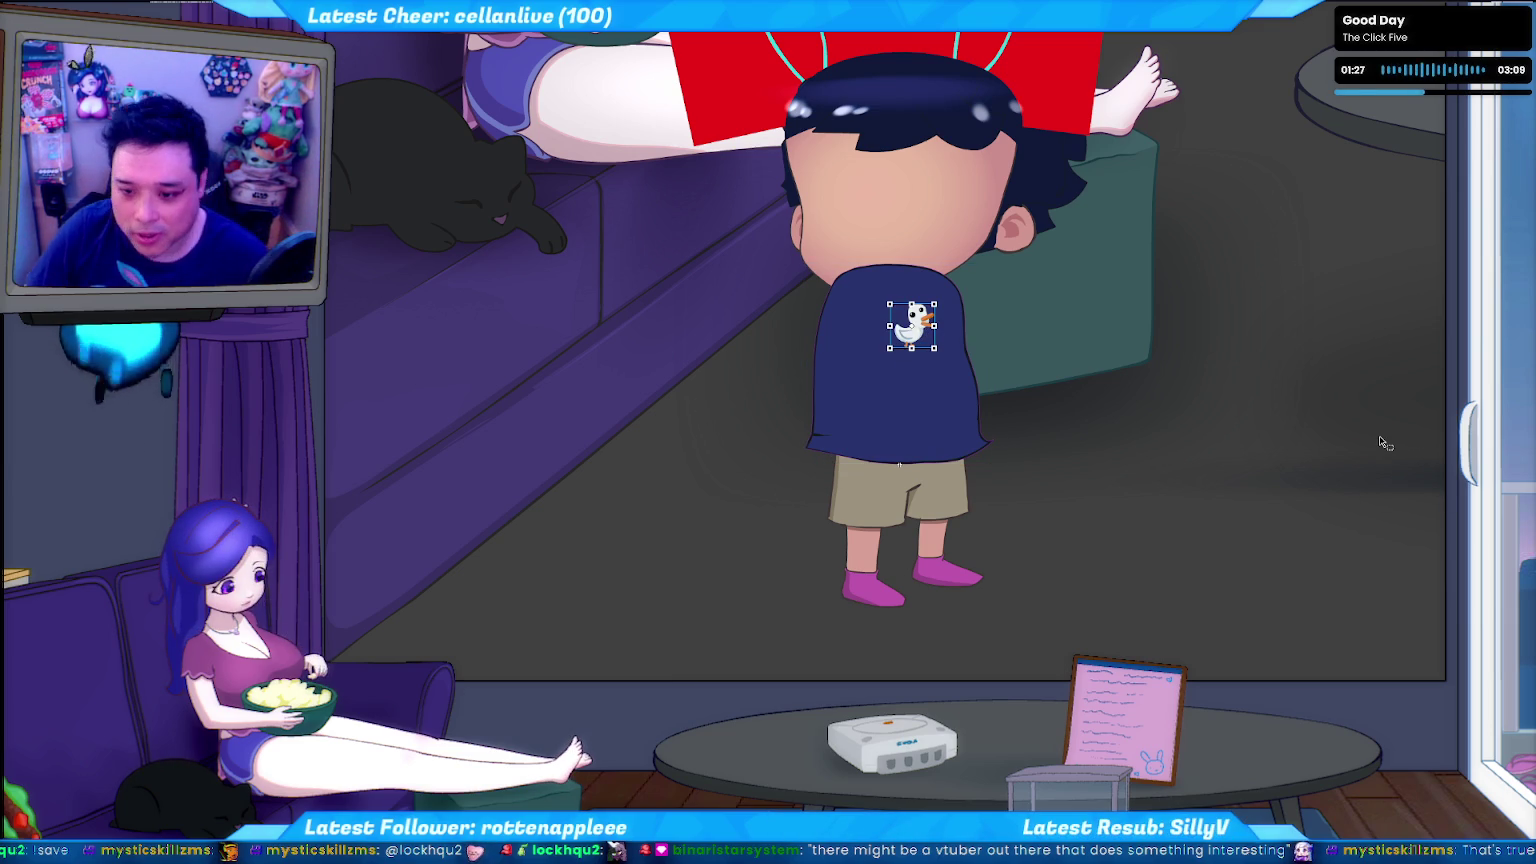
key("F8")
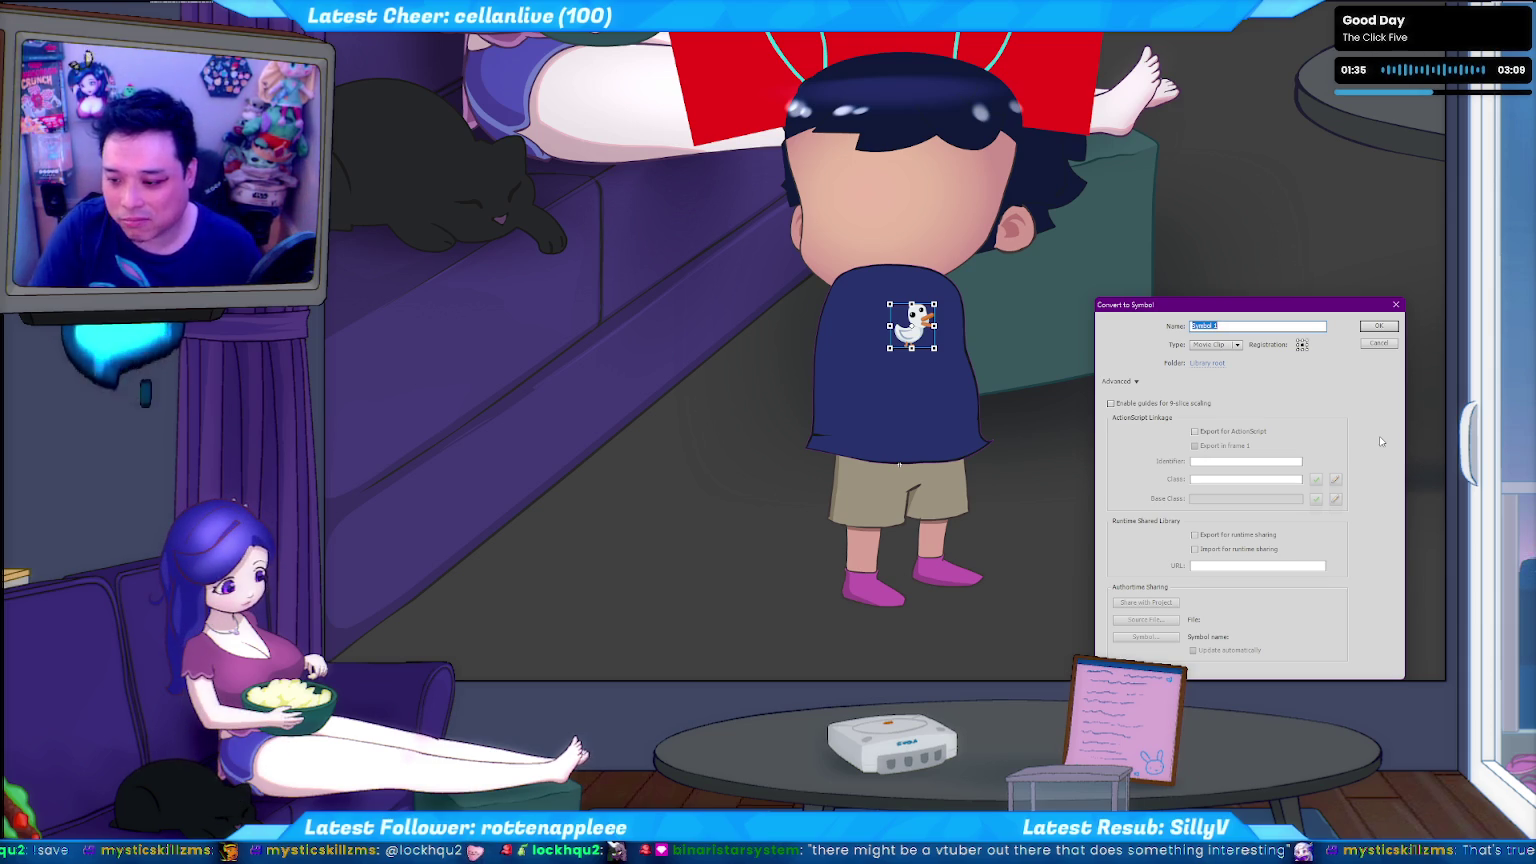
key("Return")
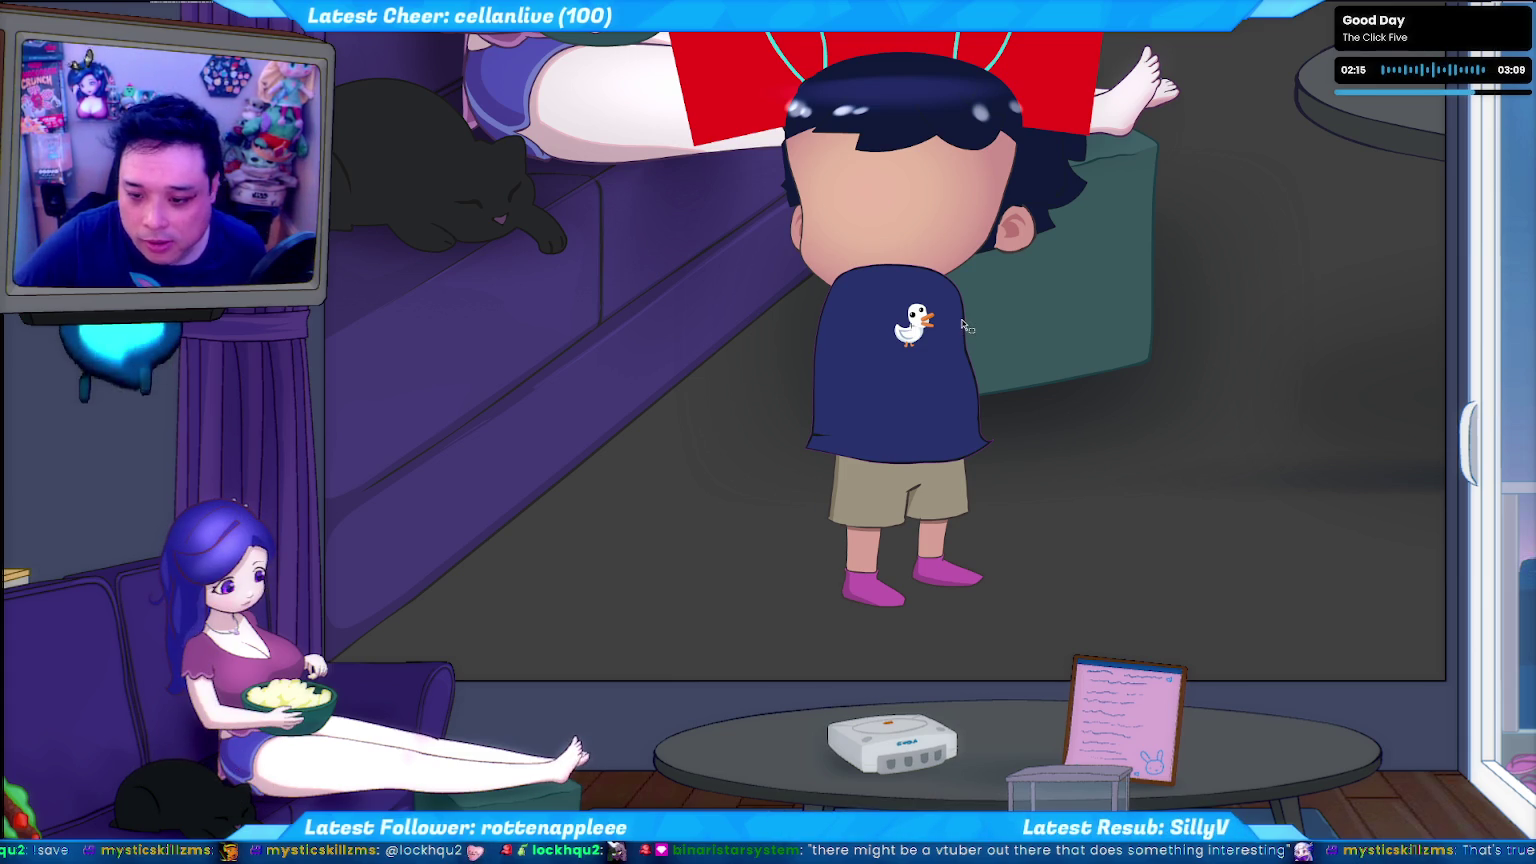
left_click(927, 327)
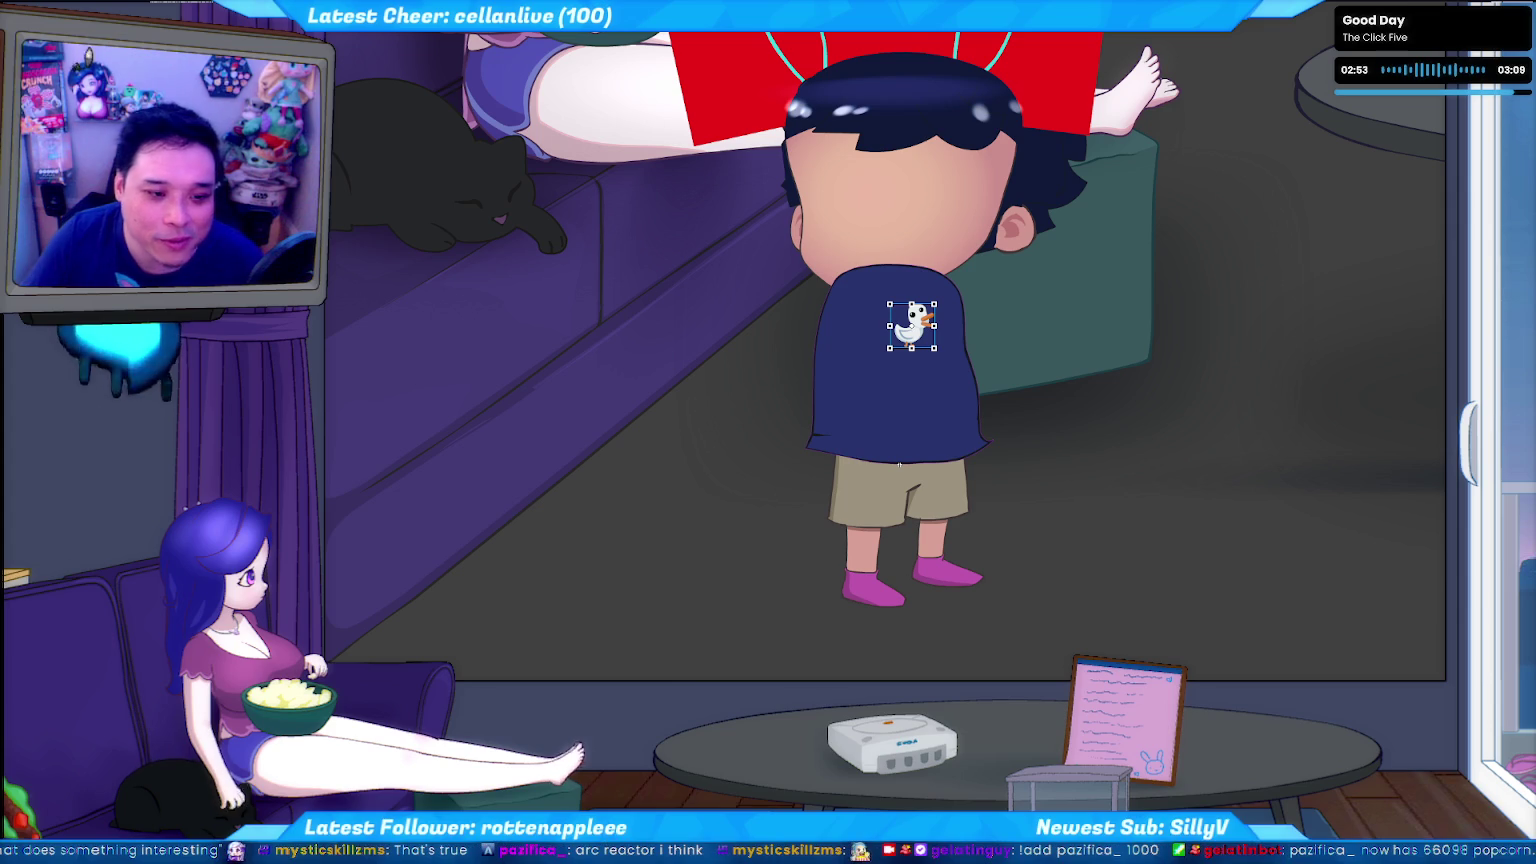
left_click(1175, 575)
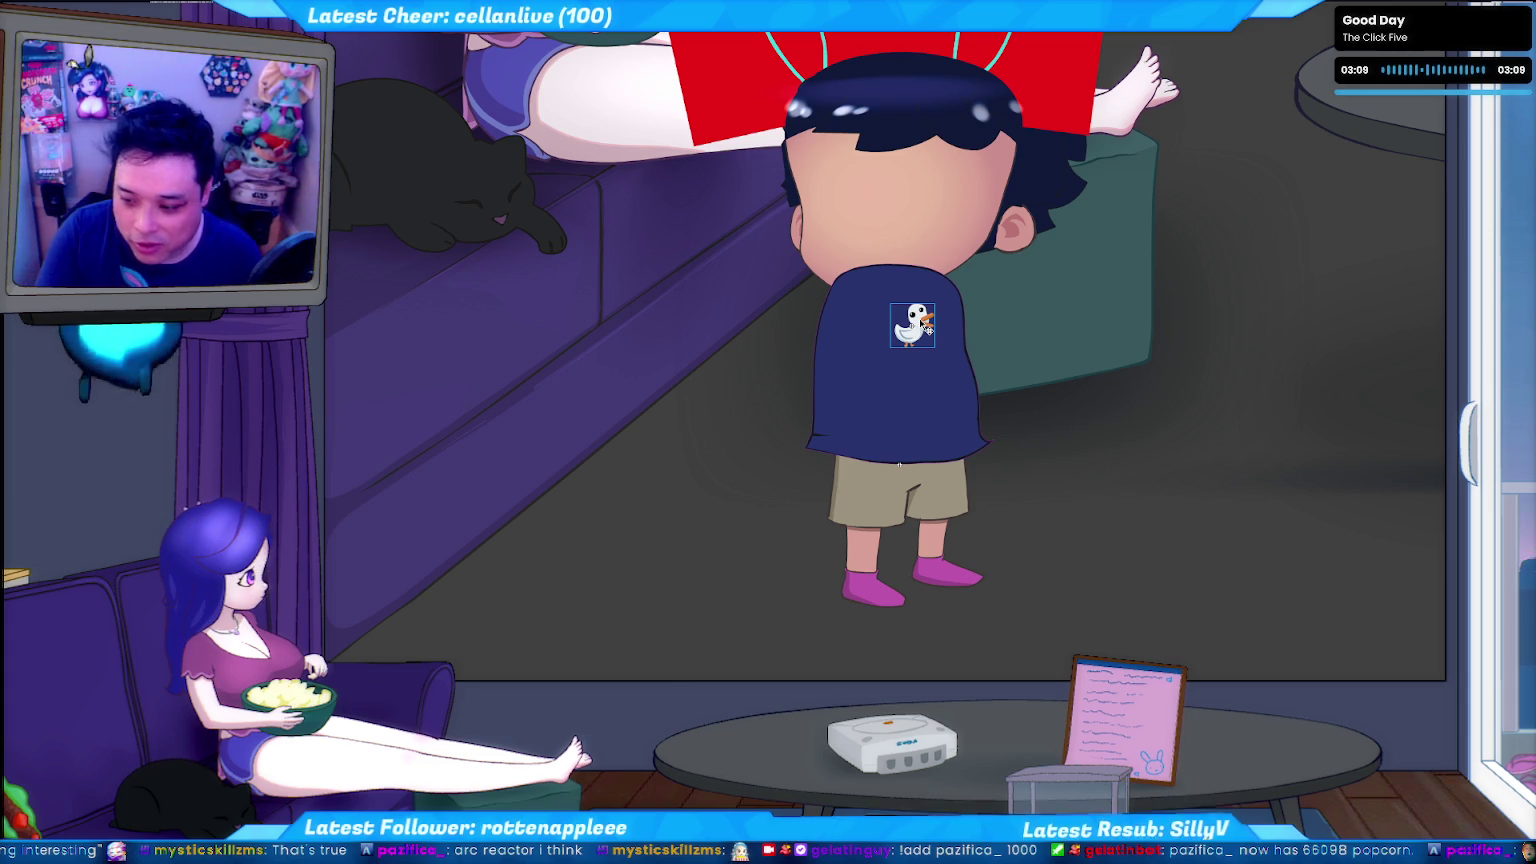
key("F8")
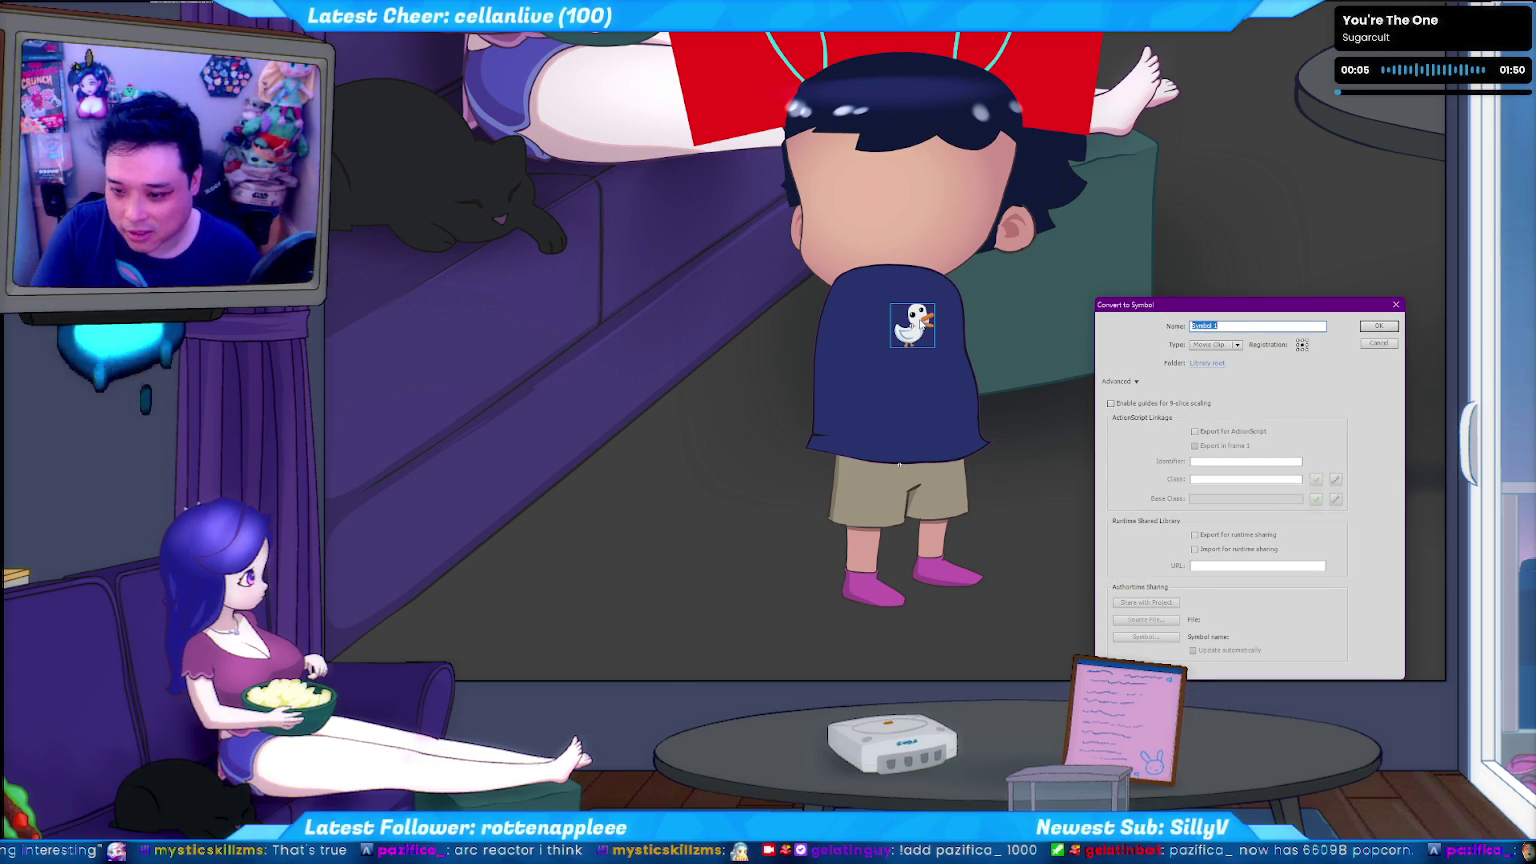
key("Return")
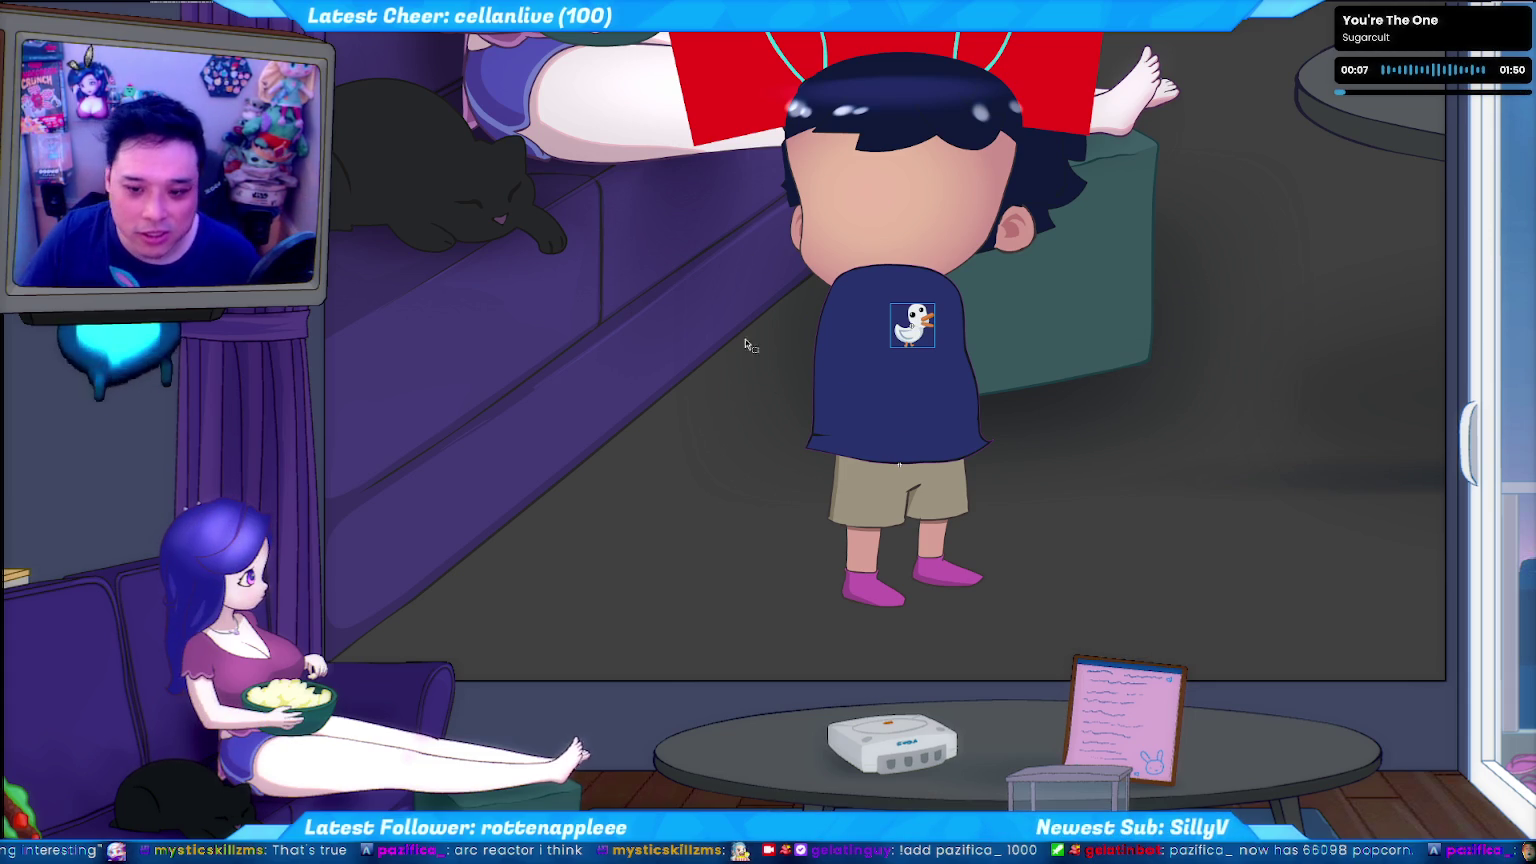
Convert the duck print to a symbol named 'shirt graphic'.
key("F8")
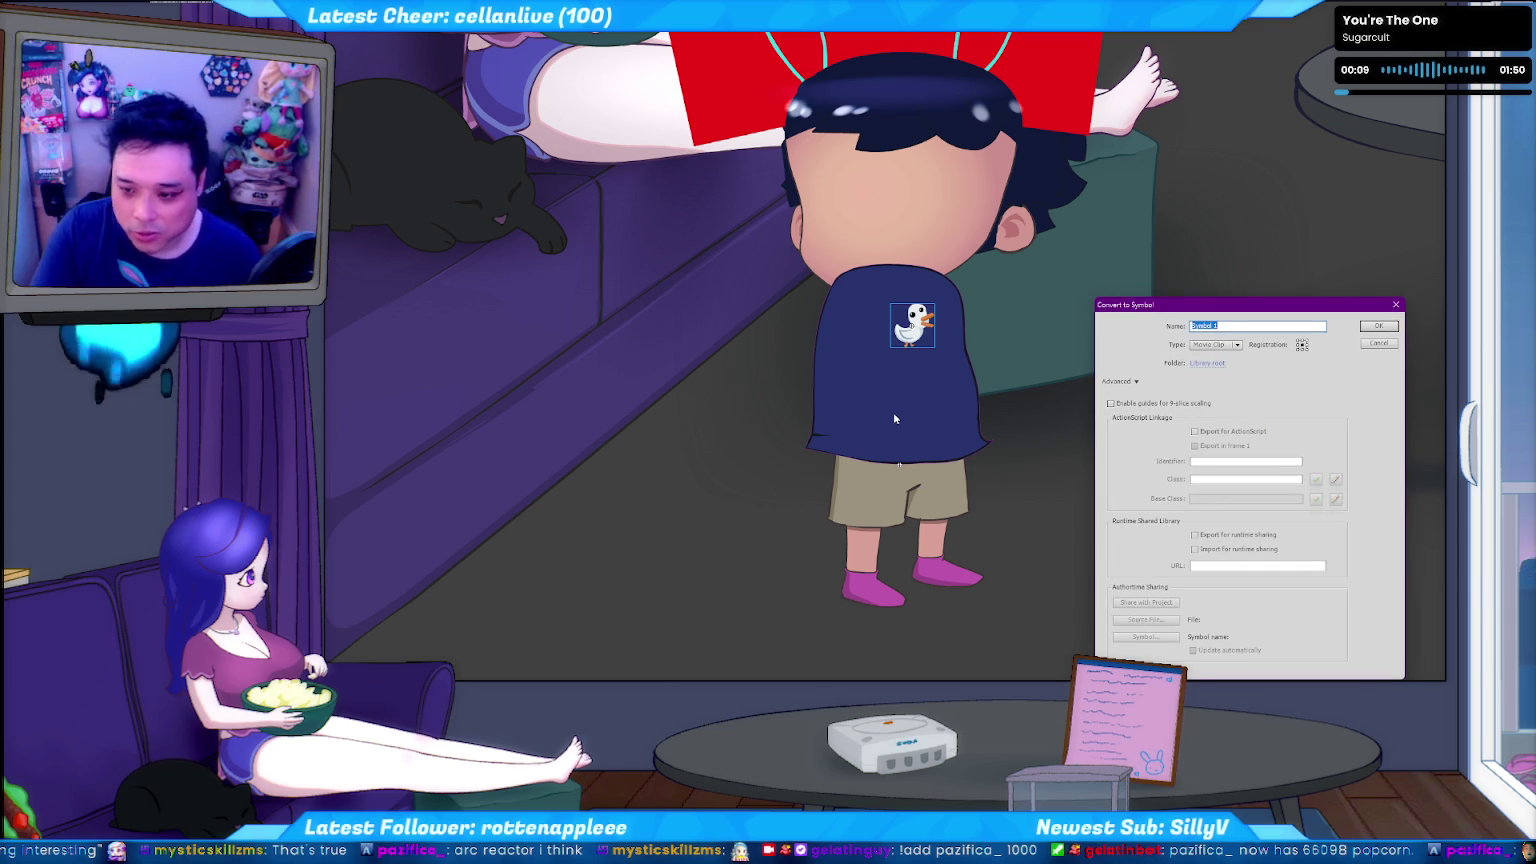
type("shirt")
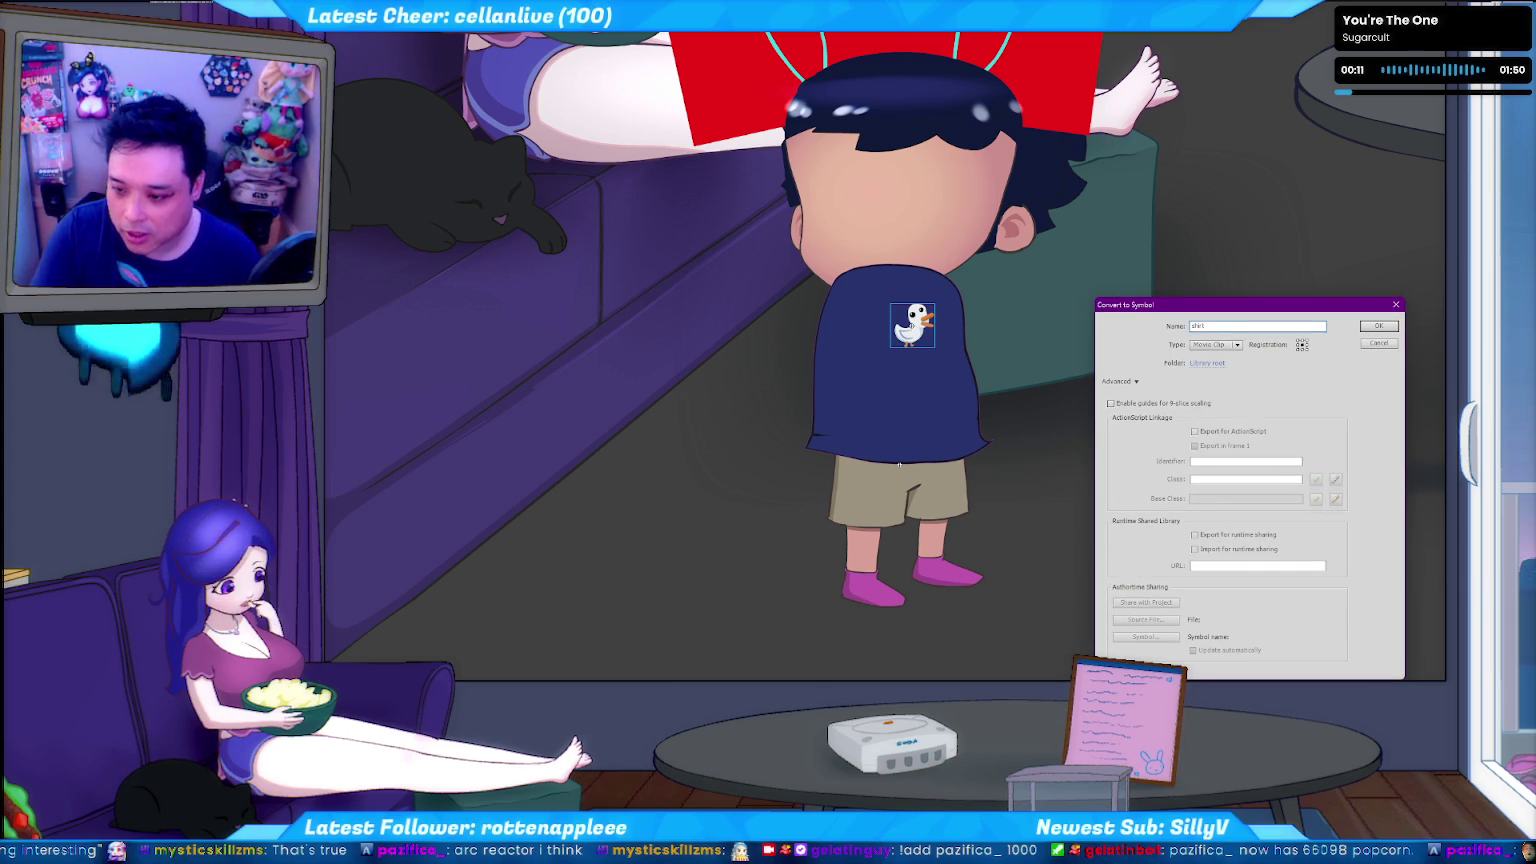
key("Return")
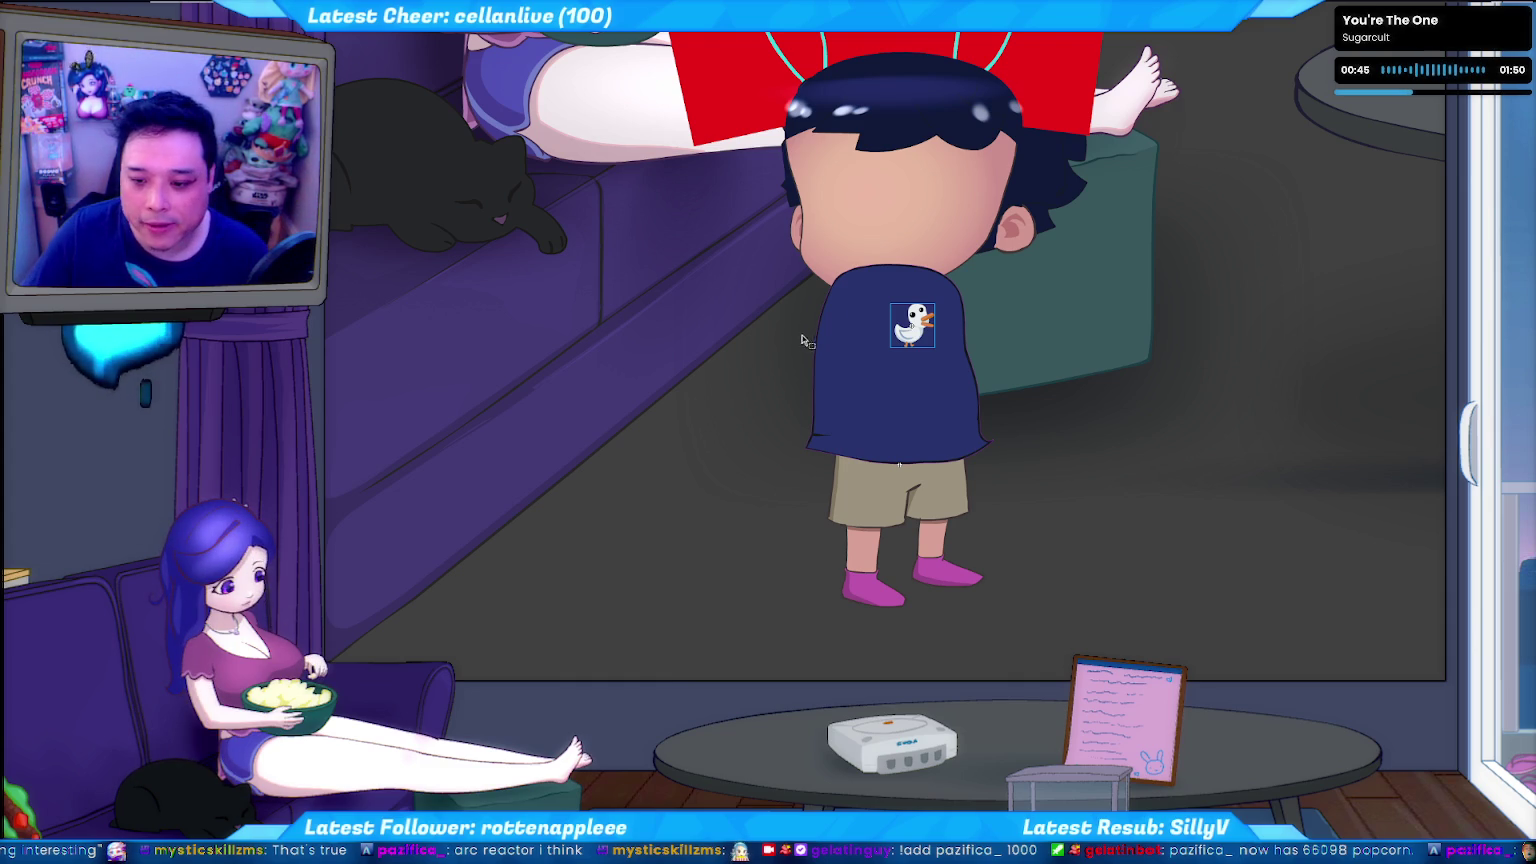
key("F8")
type("shirt grap")
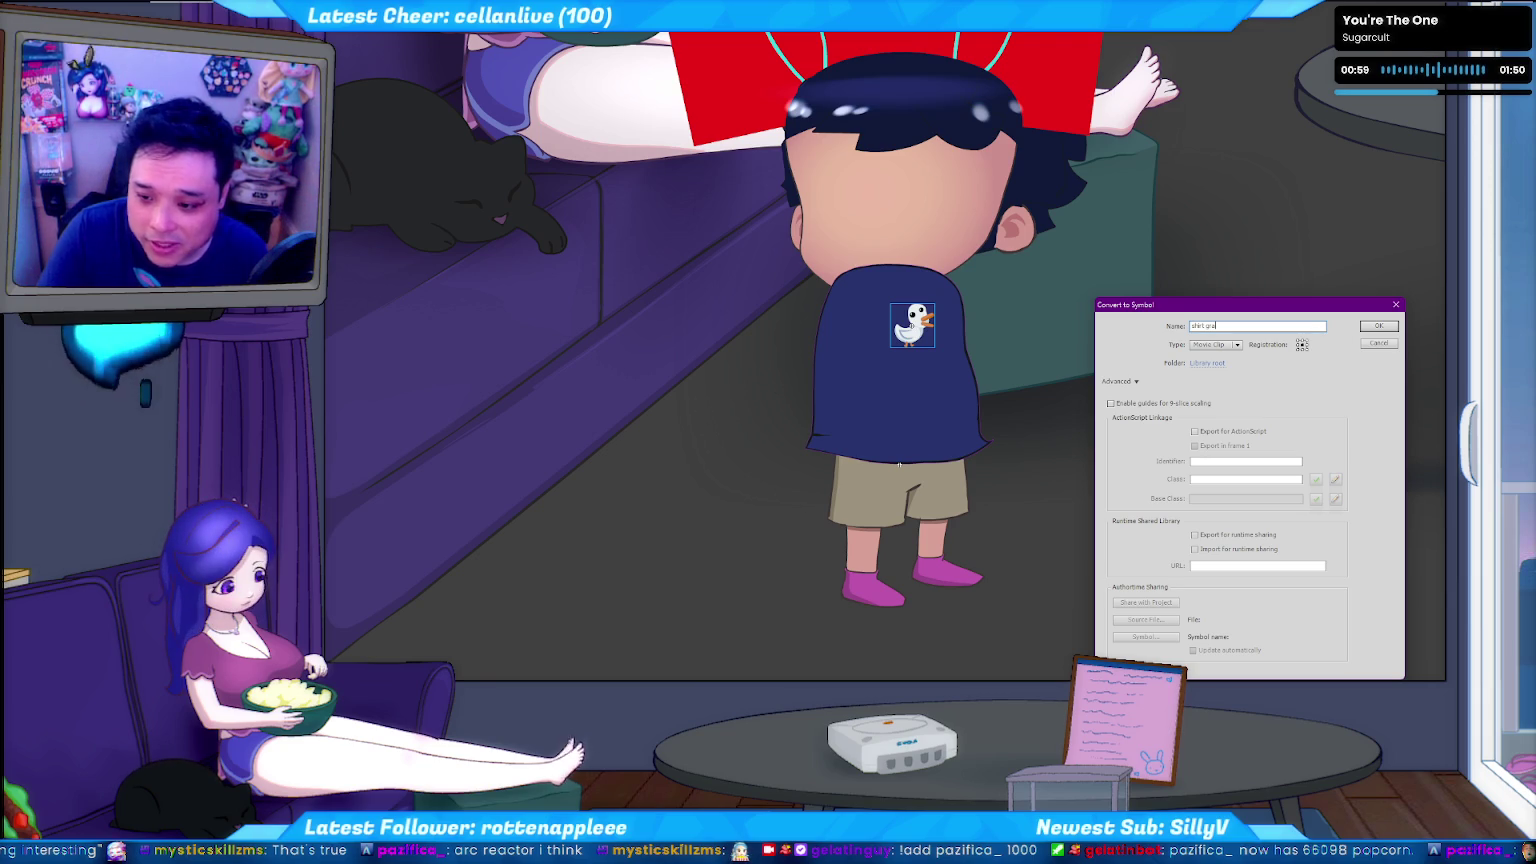
type("phic")
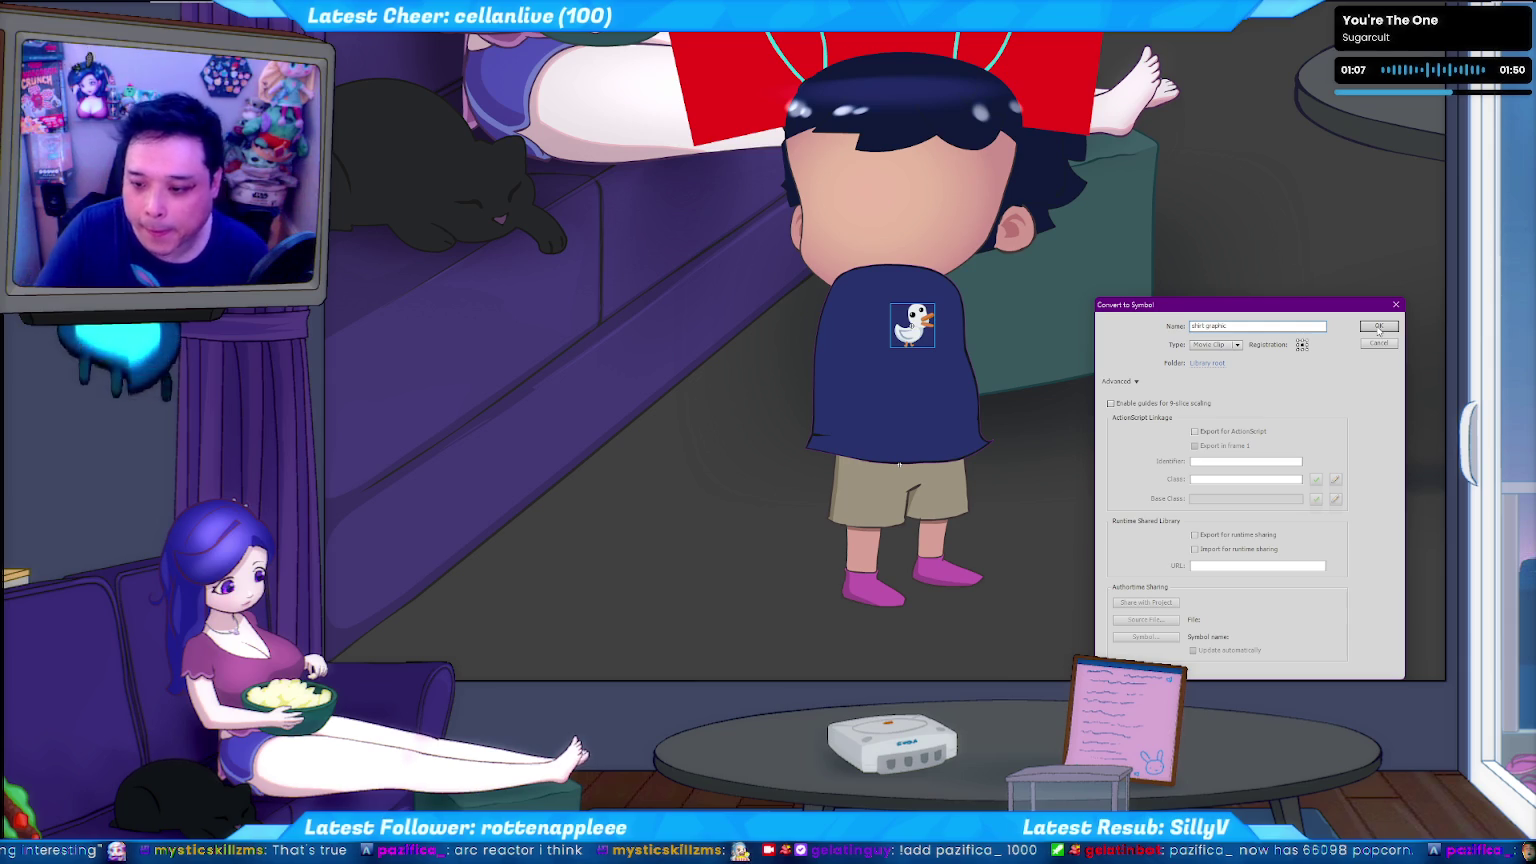
left_click(1378, 328)
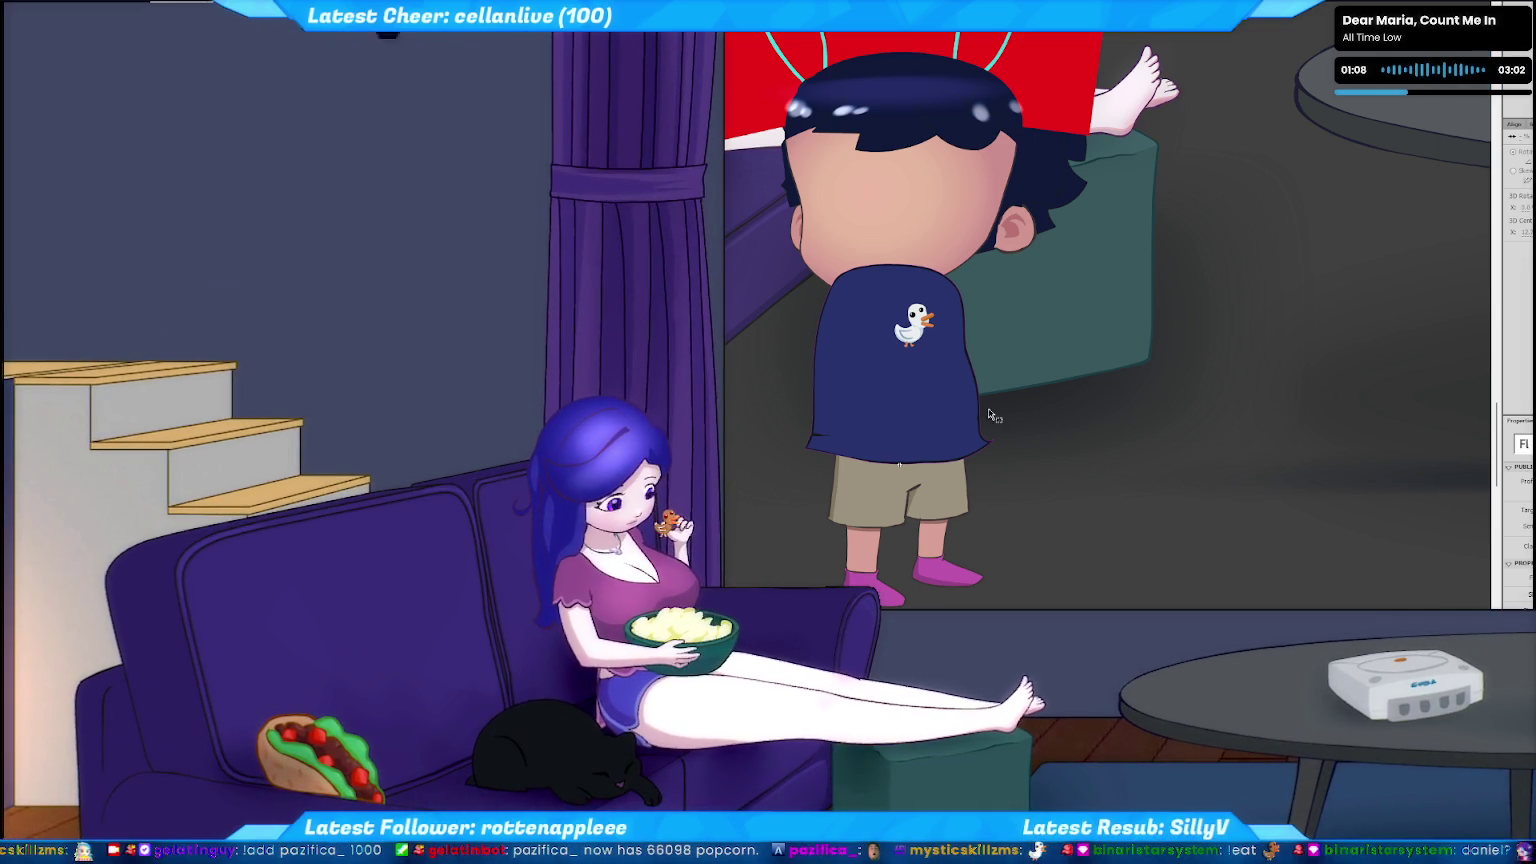
Select the shirt graphic duck instance on the character's shirt.
left_click(914, 326)
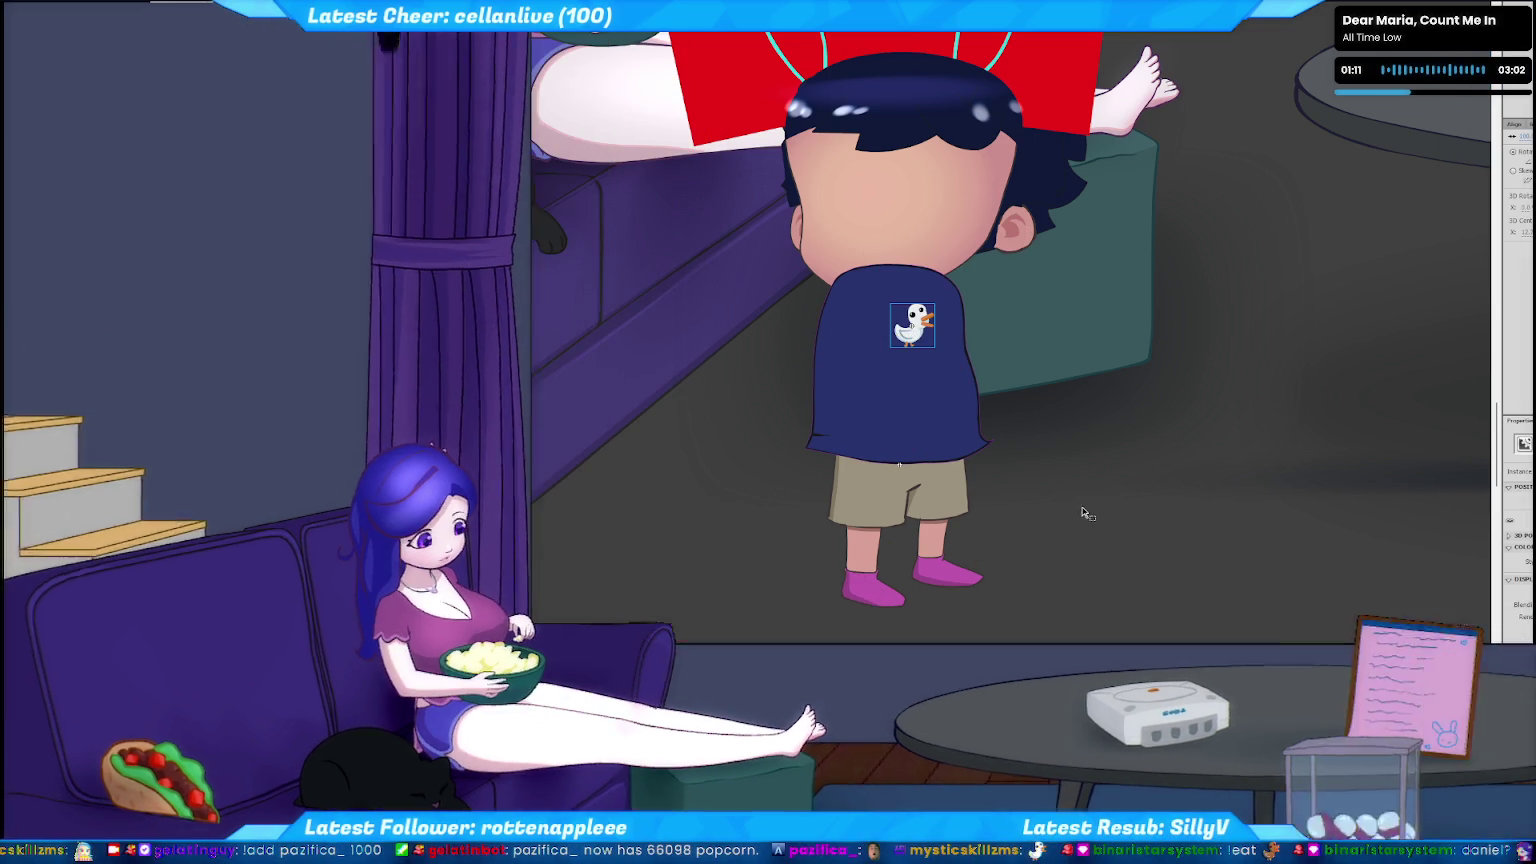
Deselect the duck graphic by clicking the empty stage.
left_click(1080, 512)
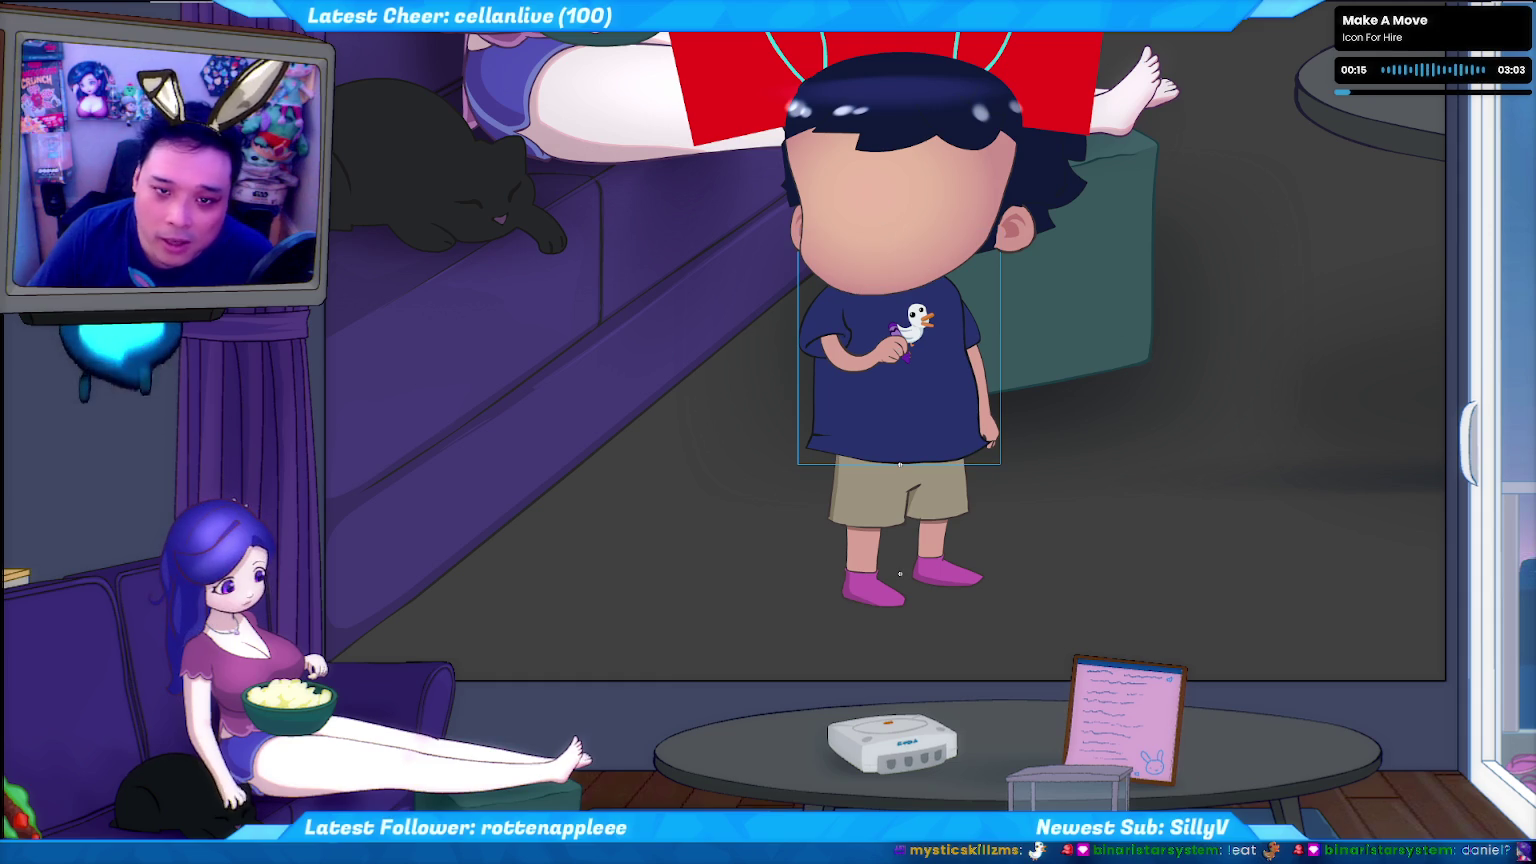
Select the character's head part, then clear the selection to show the full face.
left_click(903, 220)
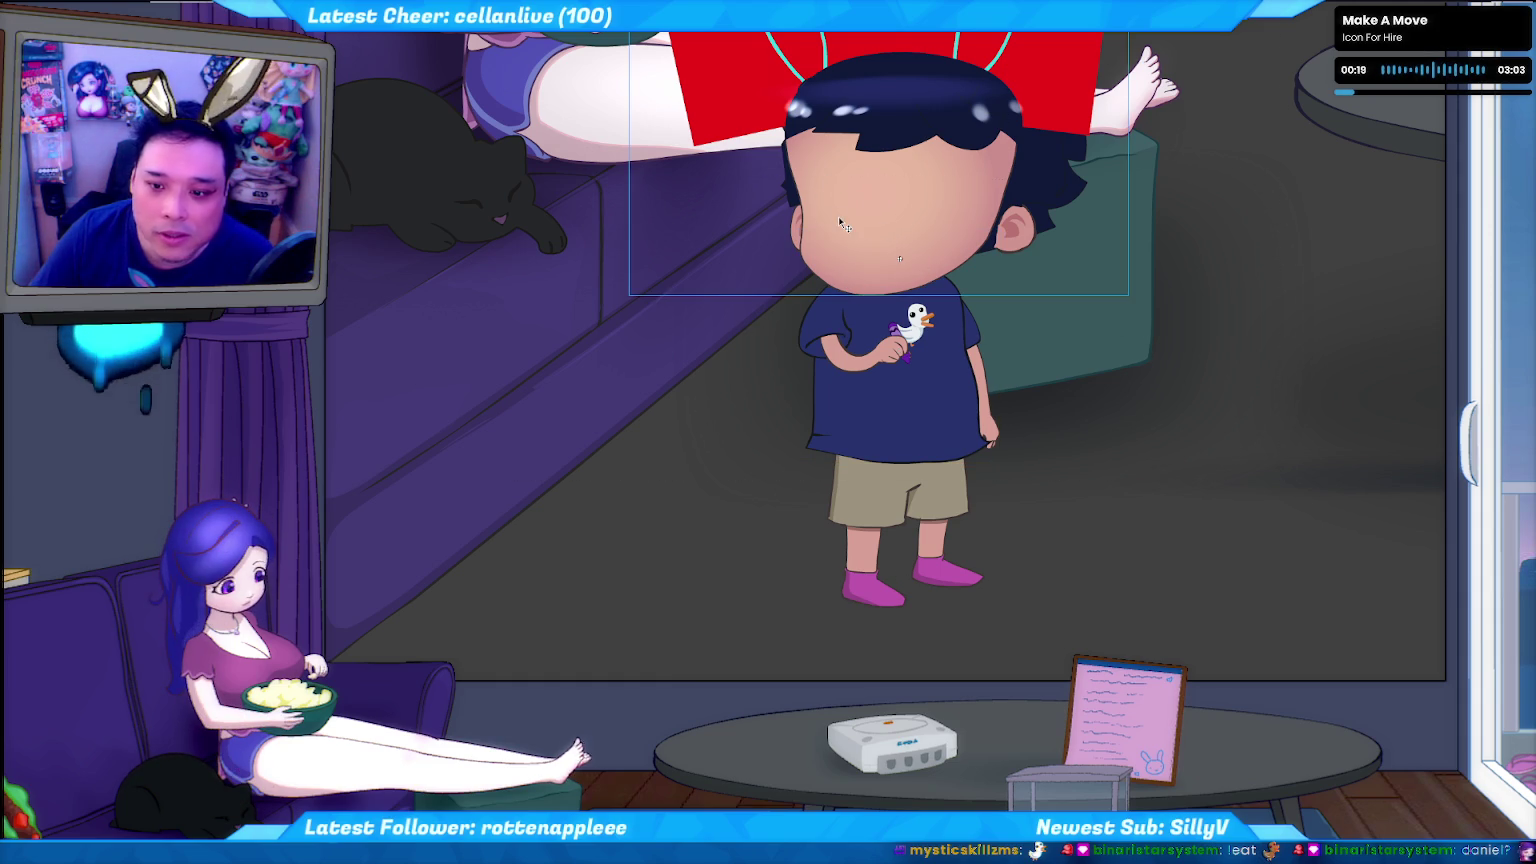
left_click(857, 214)
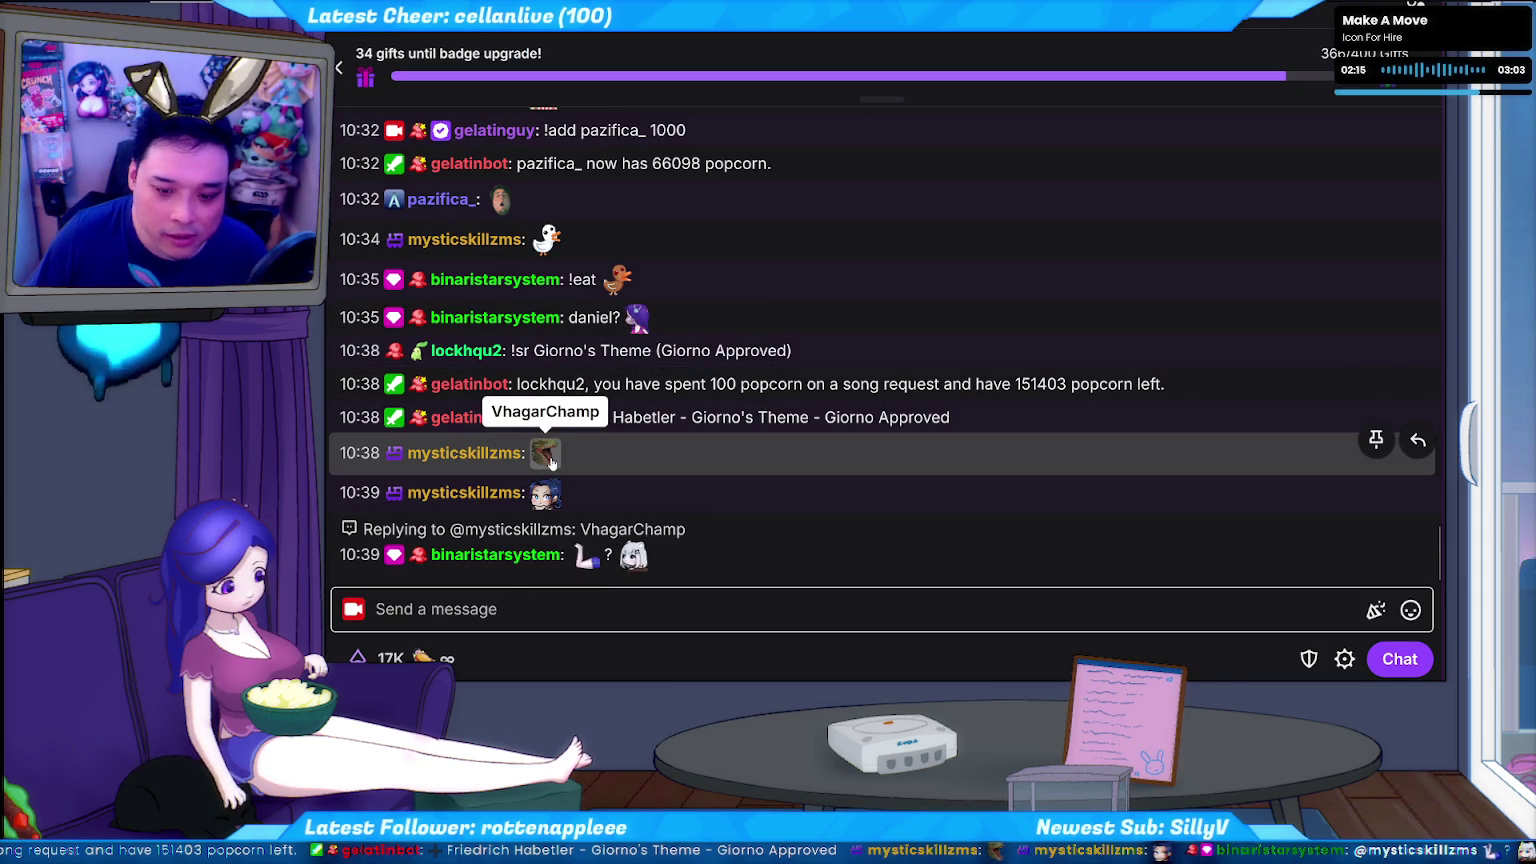
View the VhagarChamp emote card in the Twitch chat.
left_click(547, 458)
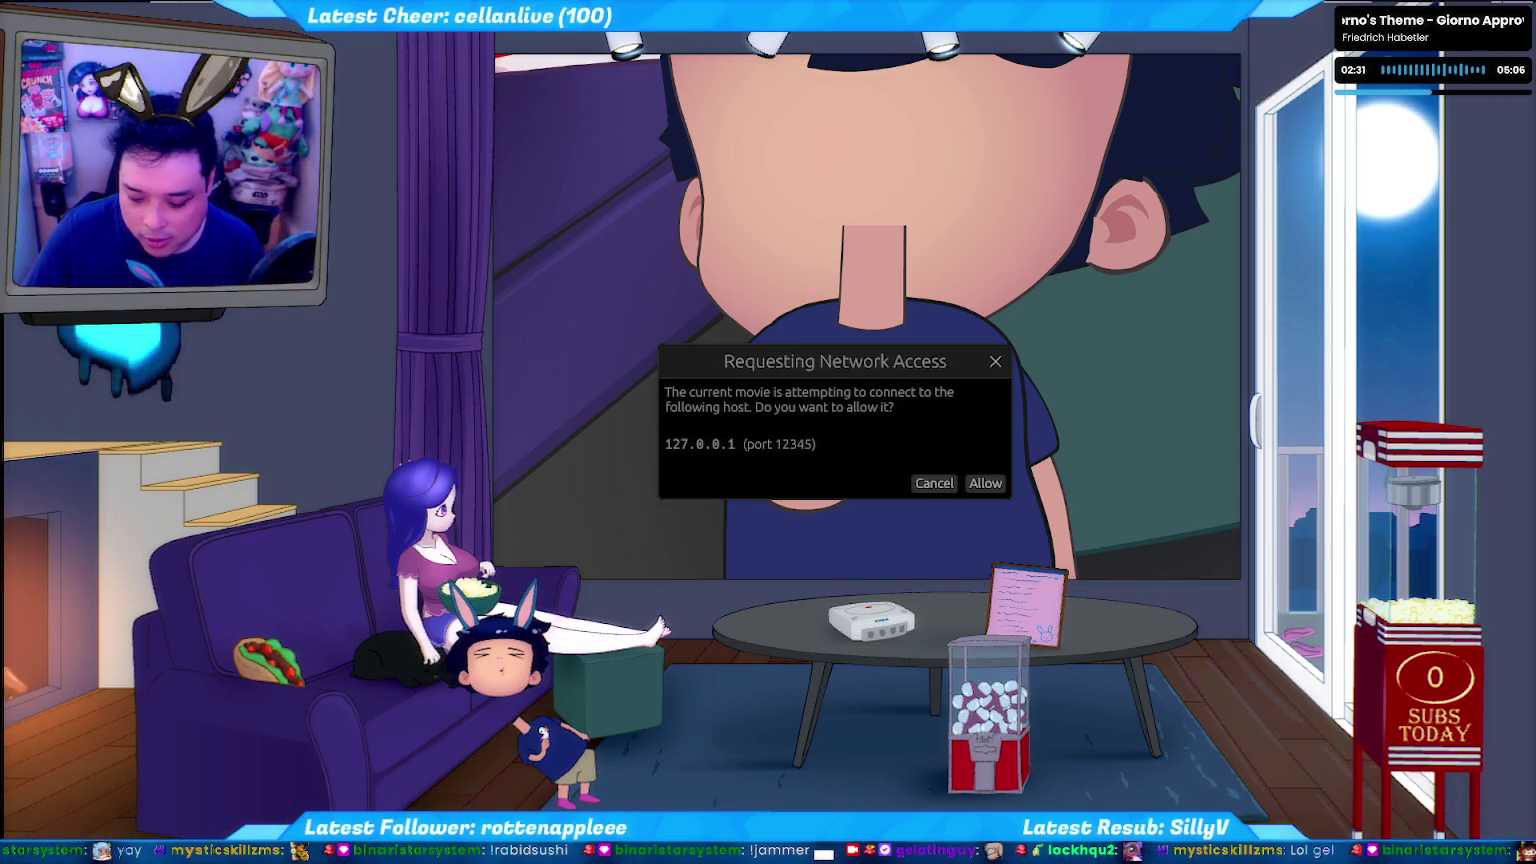
Decline the network access request for 127.0.0.1 port 12345.
key("Return")
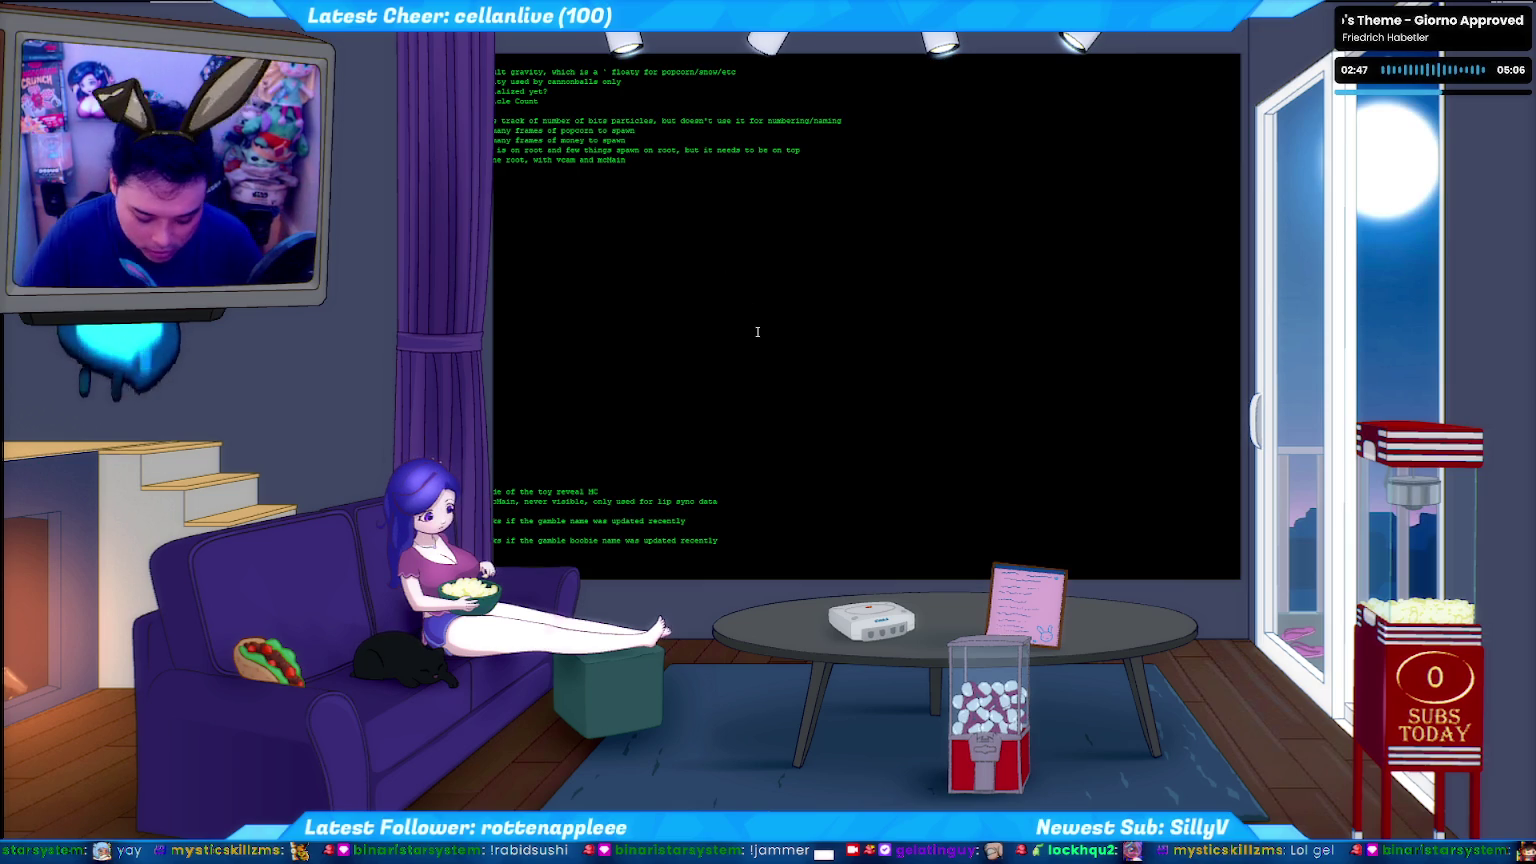
Find the F23 hotkey checks in the script, then bring up shortcuts.txt in Notepad++.
key("ctrl+h")
key("Return")
key("Escape")
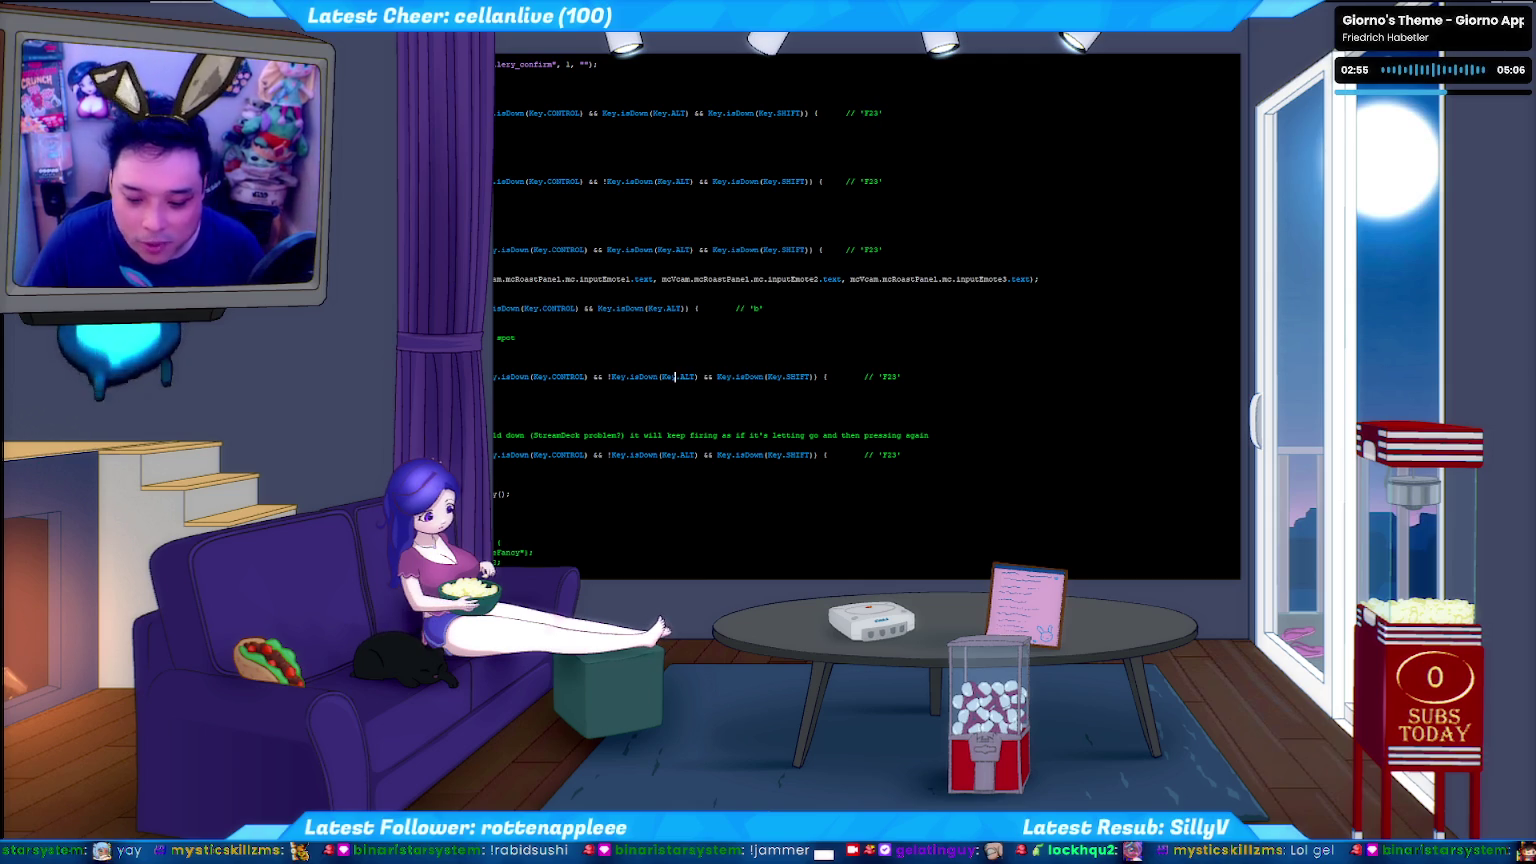
key("alt+Tab")
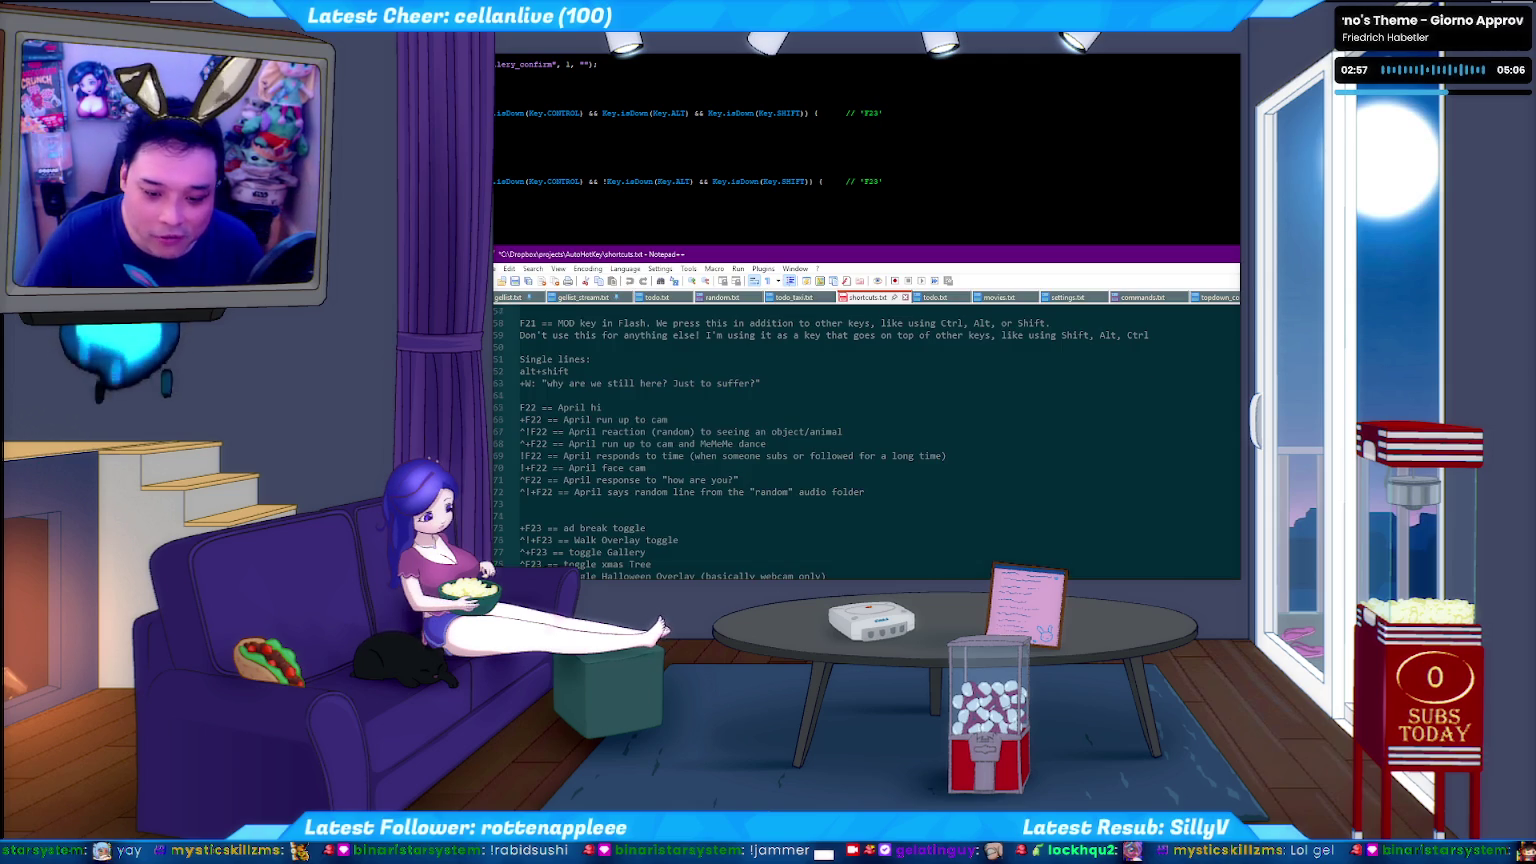
Enlarge the Notepad++ window and cut the xmas Tree line from the F23 list.
scroll(585, 567, "up", 1)
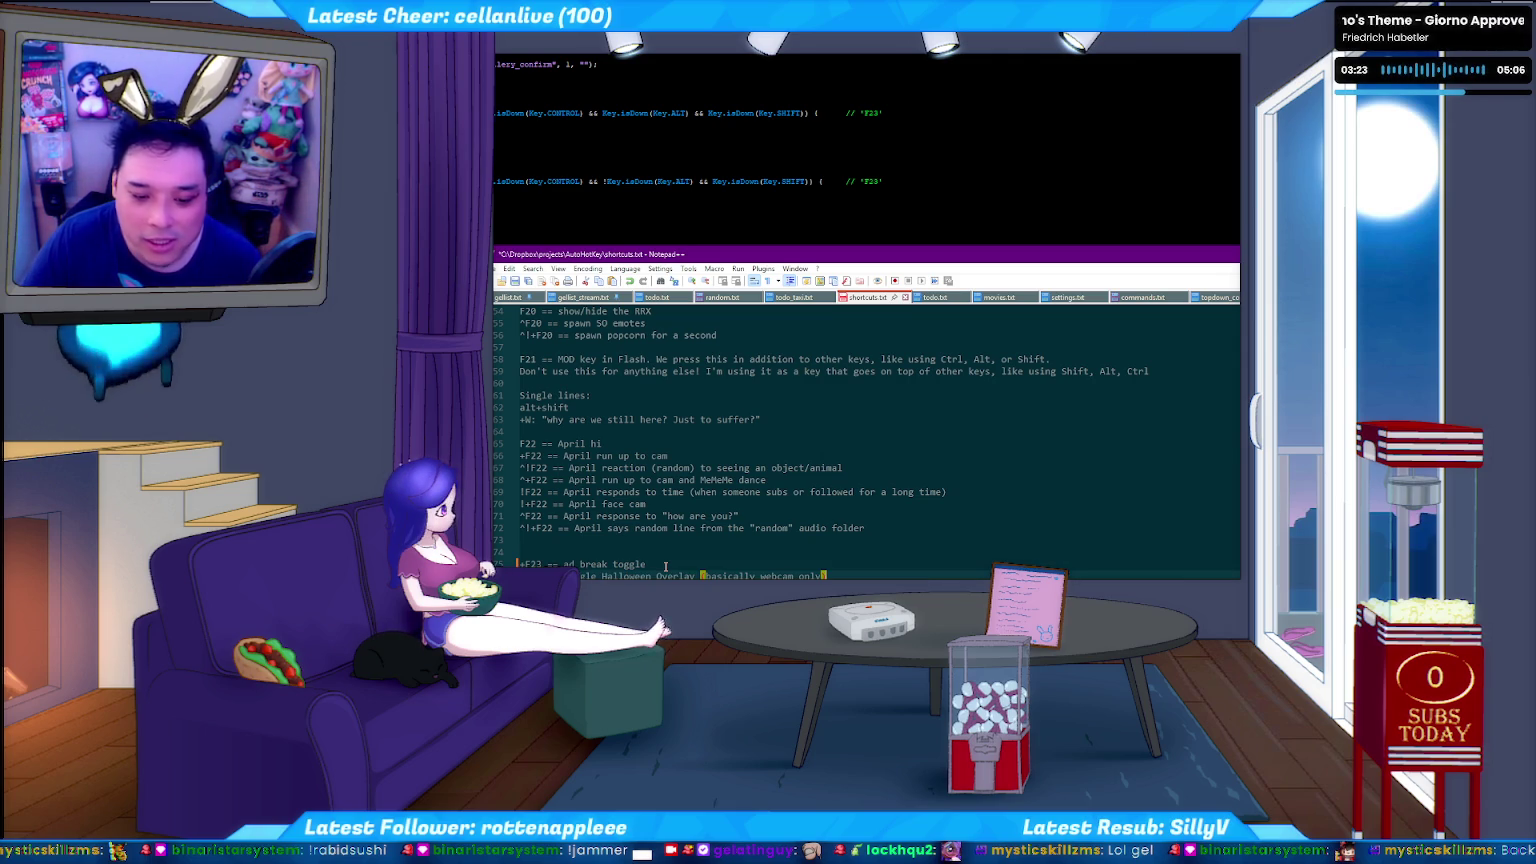
left_click_drag(597, 254, 597, 192)
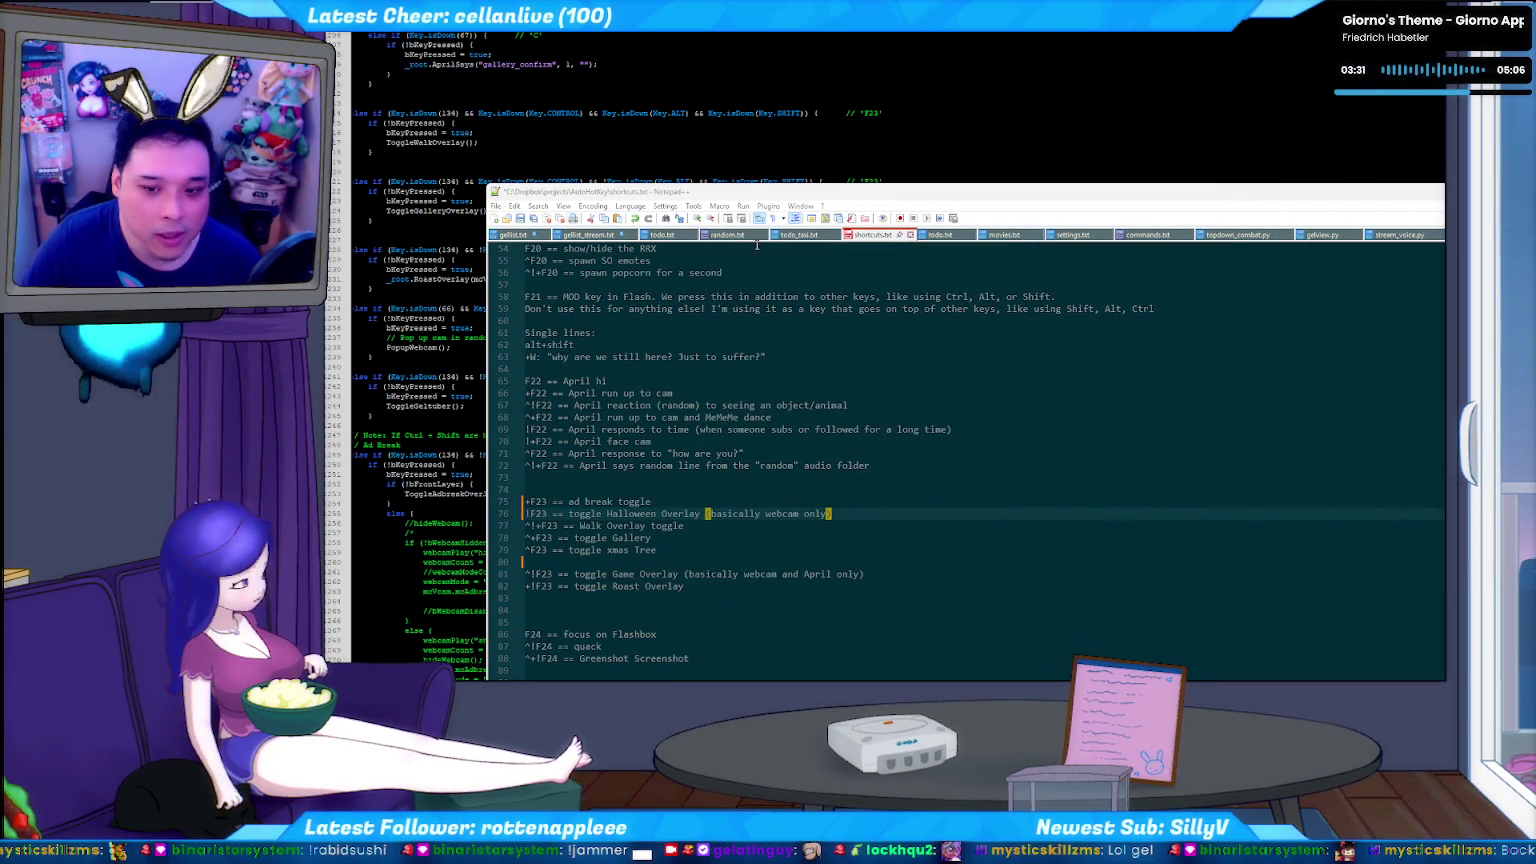
mouse_move(597, 196)
left_mouse_down()
mouse_move(667, 183)
mouse_move(678, 142)
left_mouse_up()
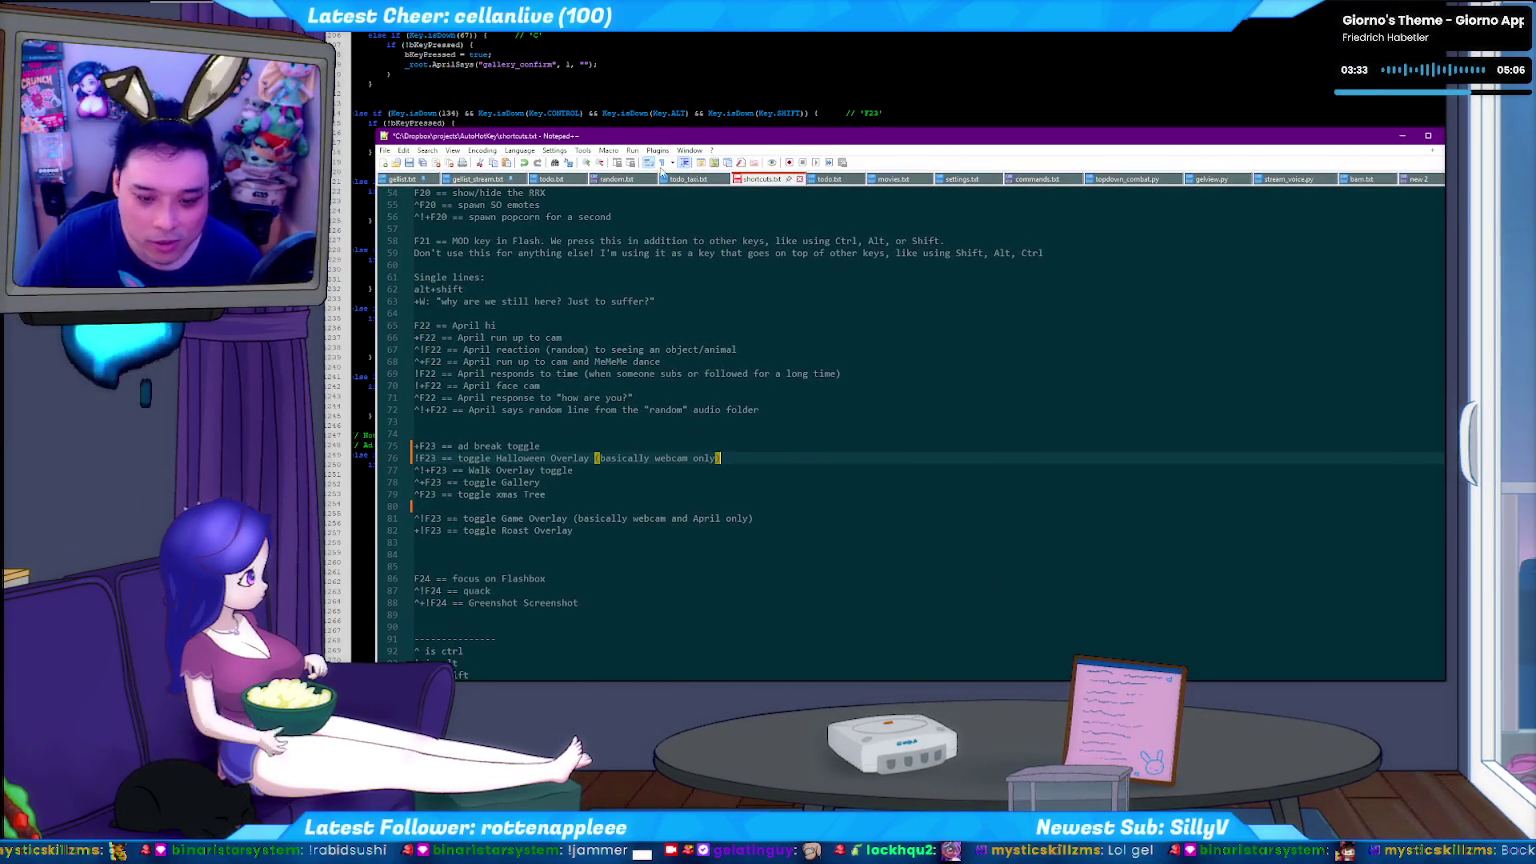
left_click(450, 505)
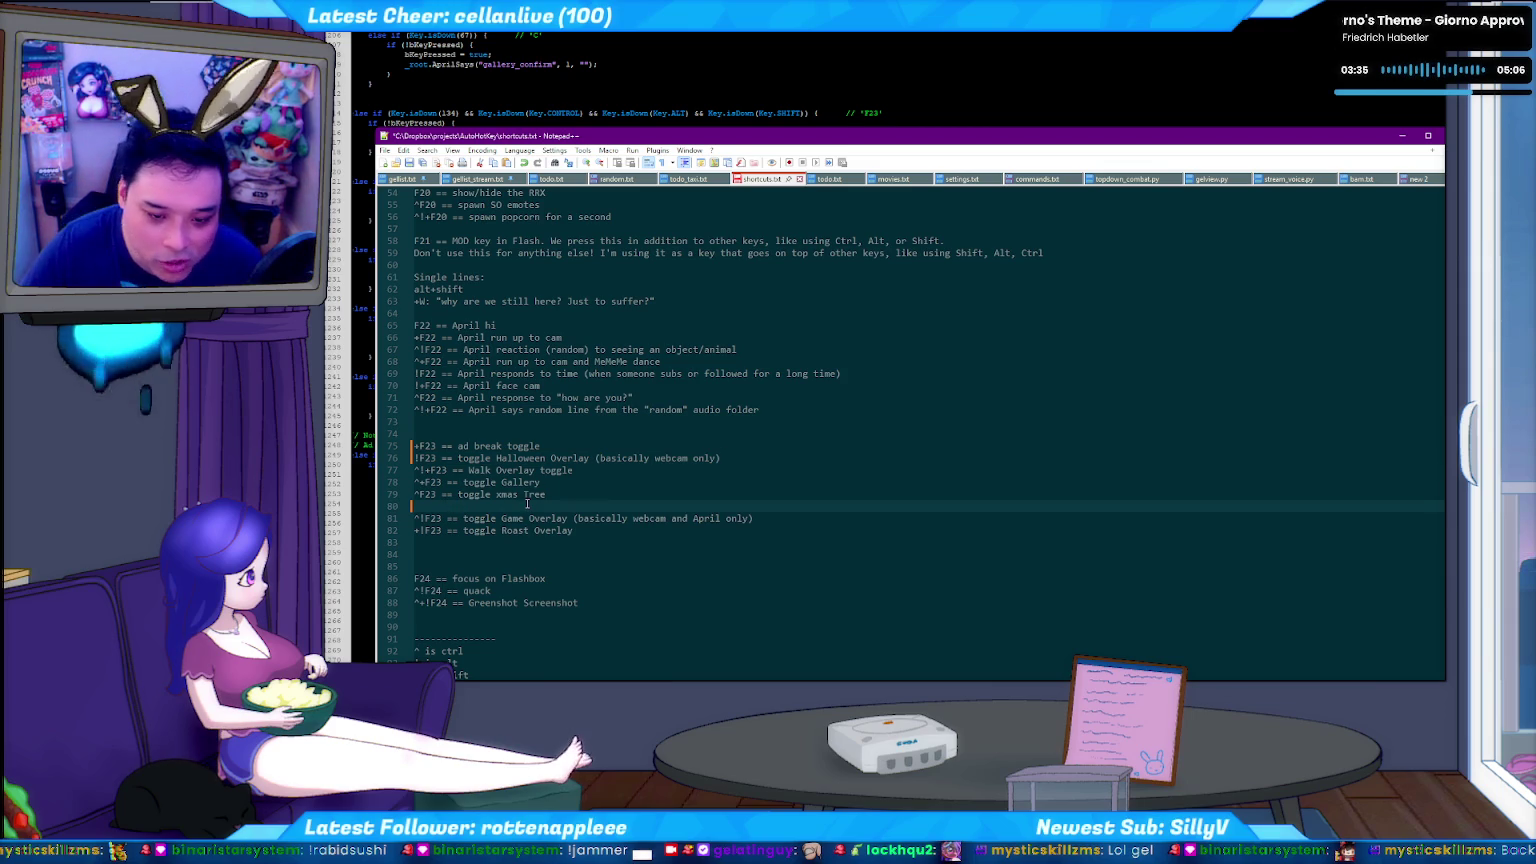
key("Up")
key("shift+End")
key("Delete")
key("Up")
key("Up")
key("Up")
key("End")
key("Return")
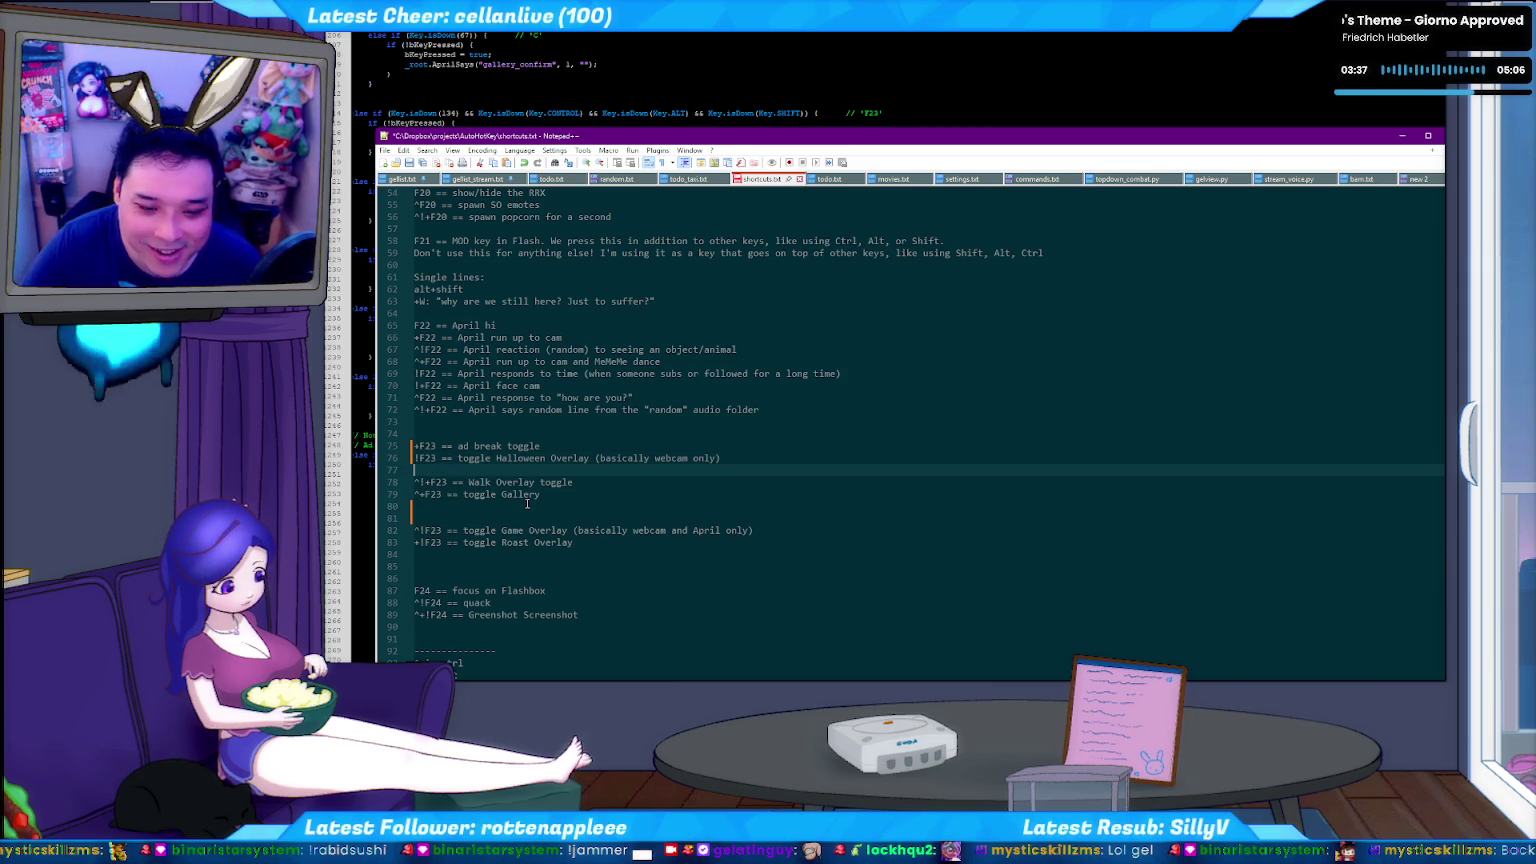
Place the xmas Tree line first in the F23 block, above ad break.
key("shift+Home")
key("BackSpace")
key("BackSpace")
key("Up")
key("Up")
key("Return")
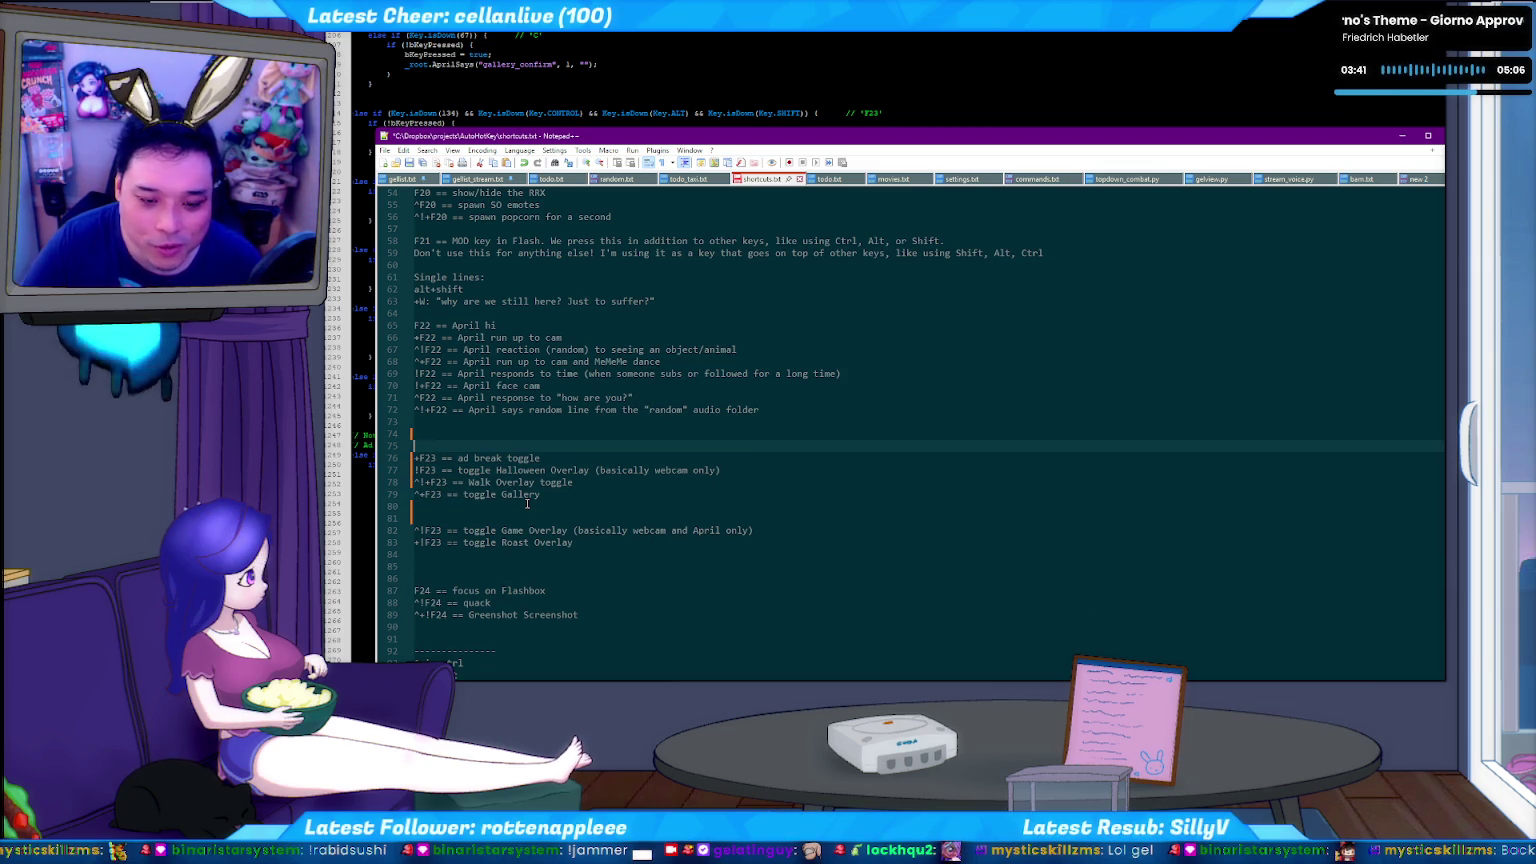
key("ctrl+z")
key("ctrl+z")
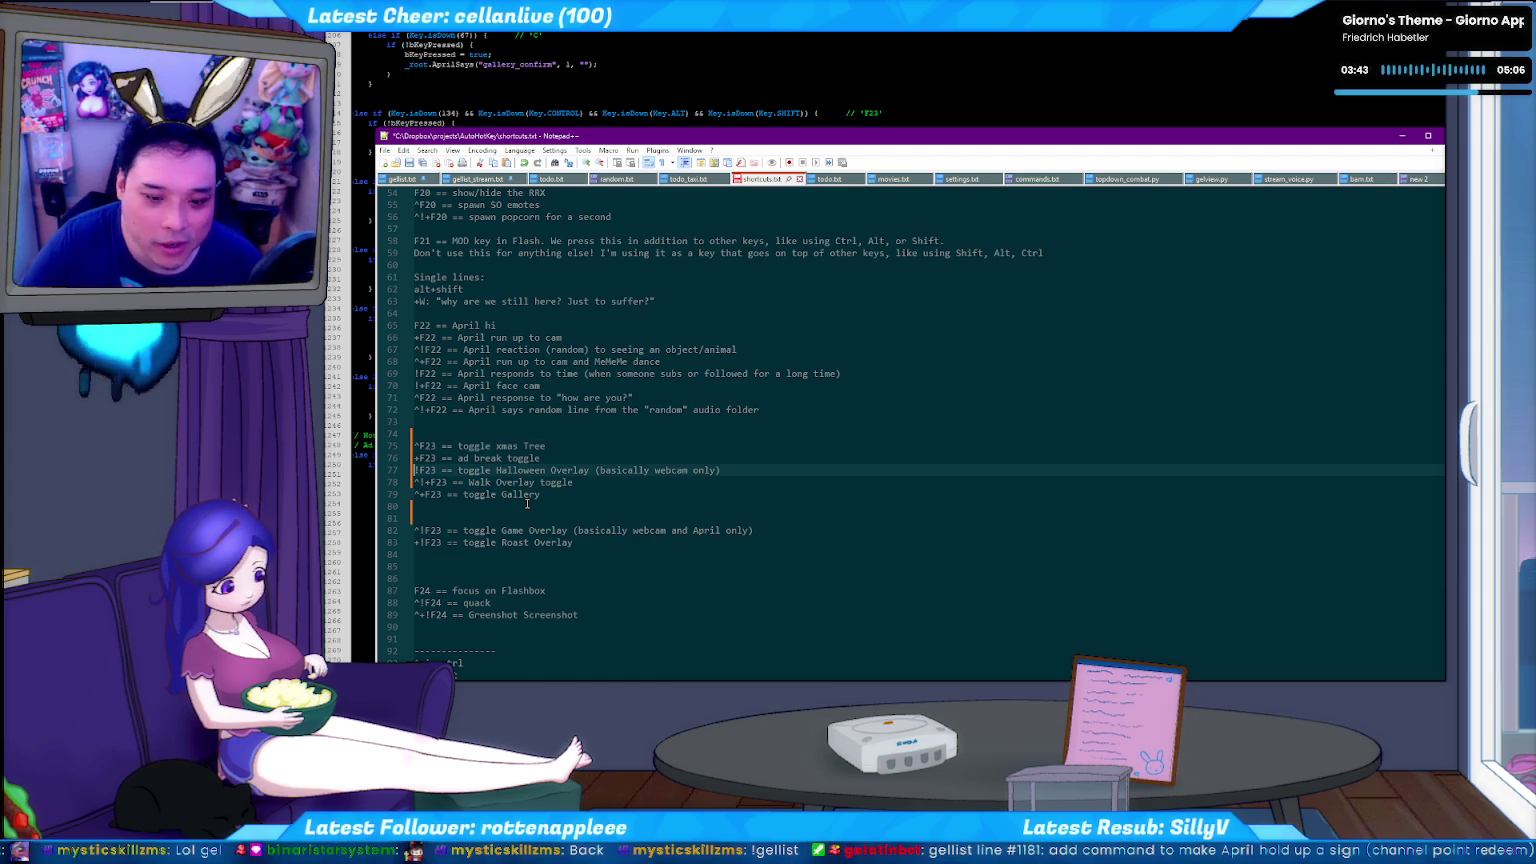
Move the Walk Overlay toggle line to the end and delete blank lines around Gallery.
key("Down")
key("shift+Home")
key("ctrl+c")
key("BackSpace")
key("Down")
key("Down")
key("Down")
key("Down")
key("Down")
key("Down")
key("ctrl+v")
key("Up")
key("Up")
key("Up")
key("Up")
key("Up")
key("Up")
key("Delete")
key("Down")
key("Delete")
key("Delete")
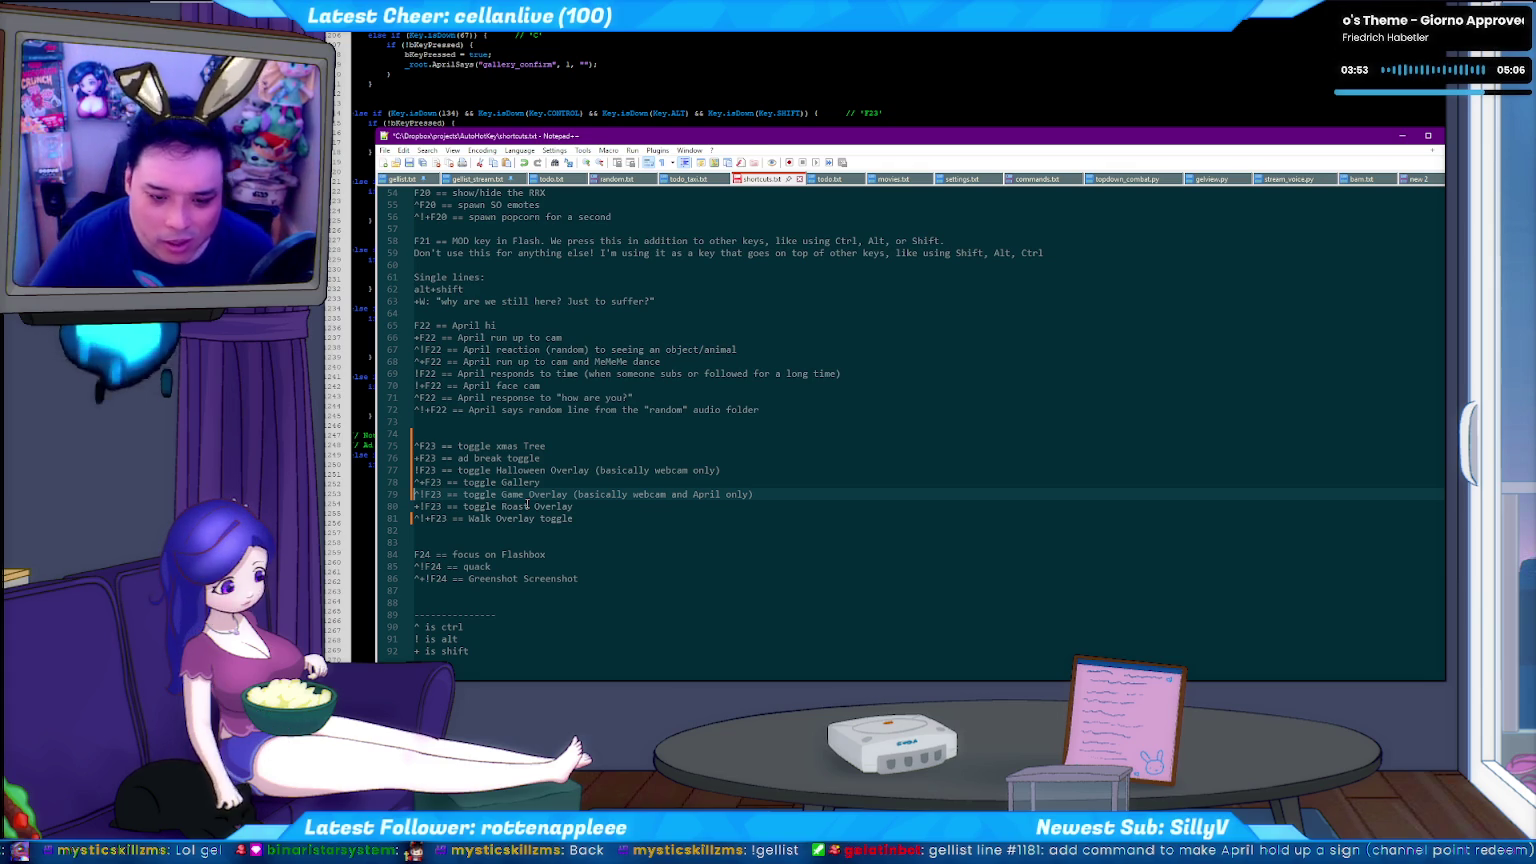
Review the reordered F23 shortcut lines from xmas Tree downward.
key("Up")
key("Up")
key("Up")
key("Up")
key("Up")
key("Down")
key("Down")
key("Down")
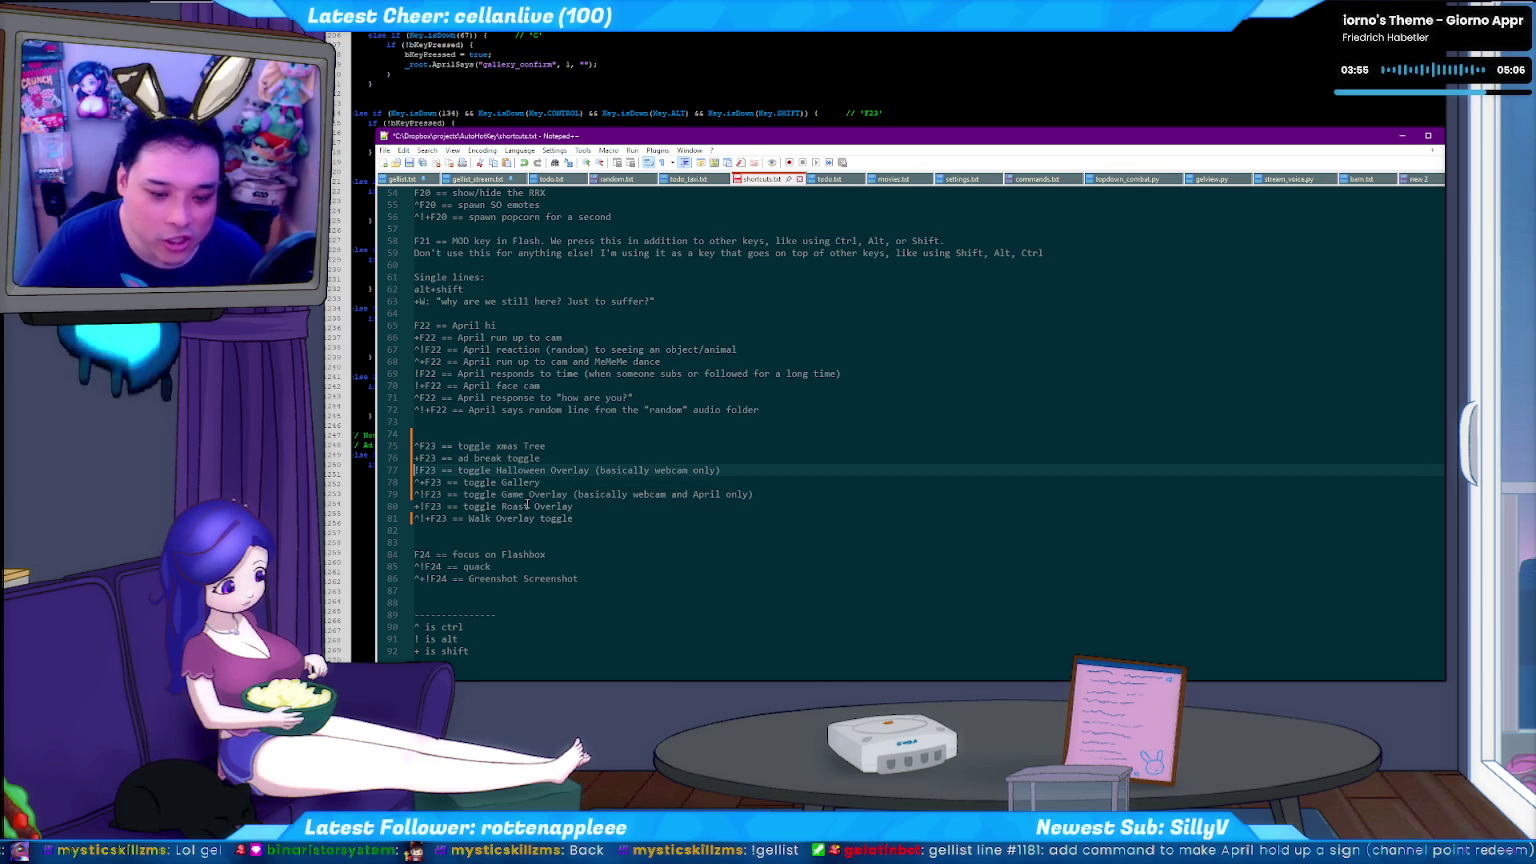
key("Down")
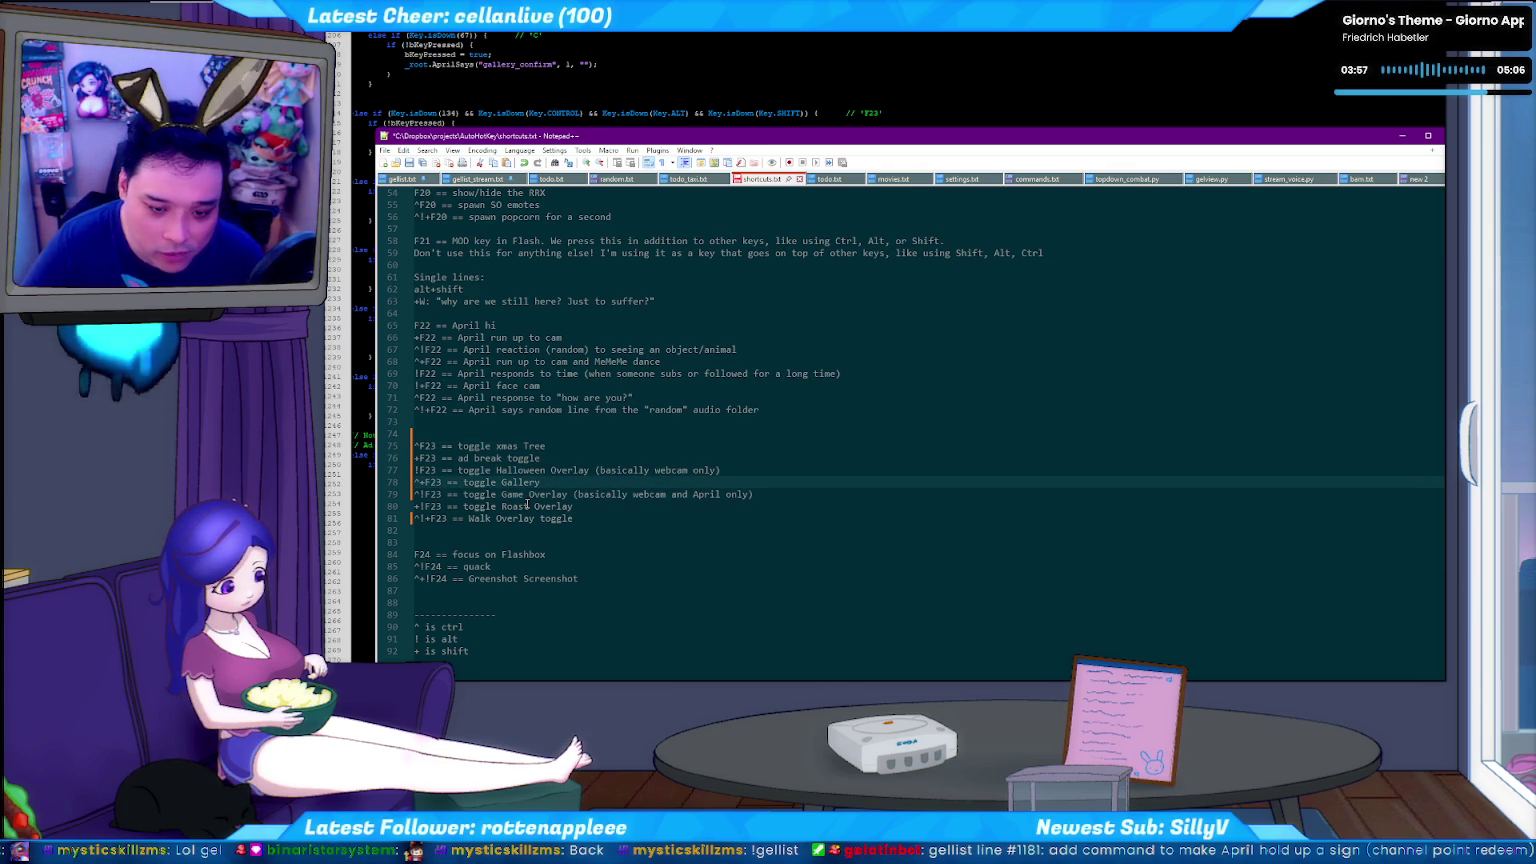
key("Down")
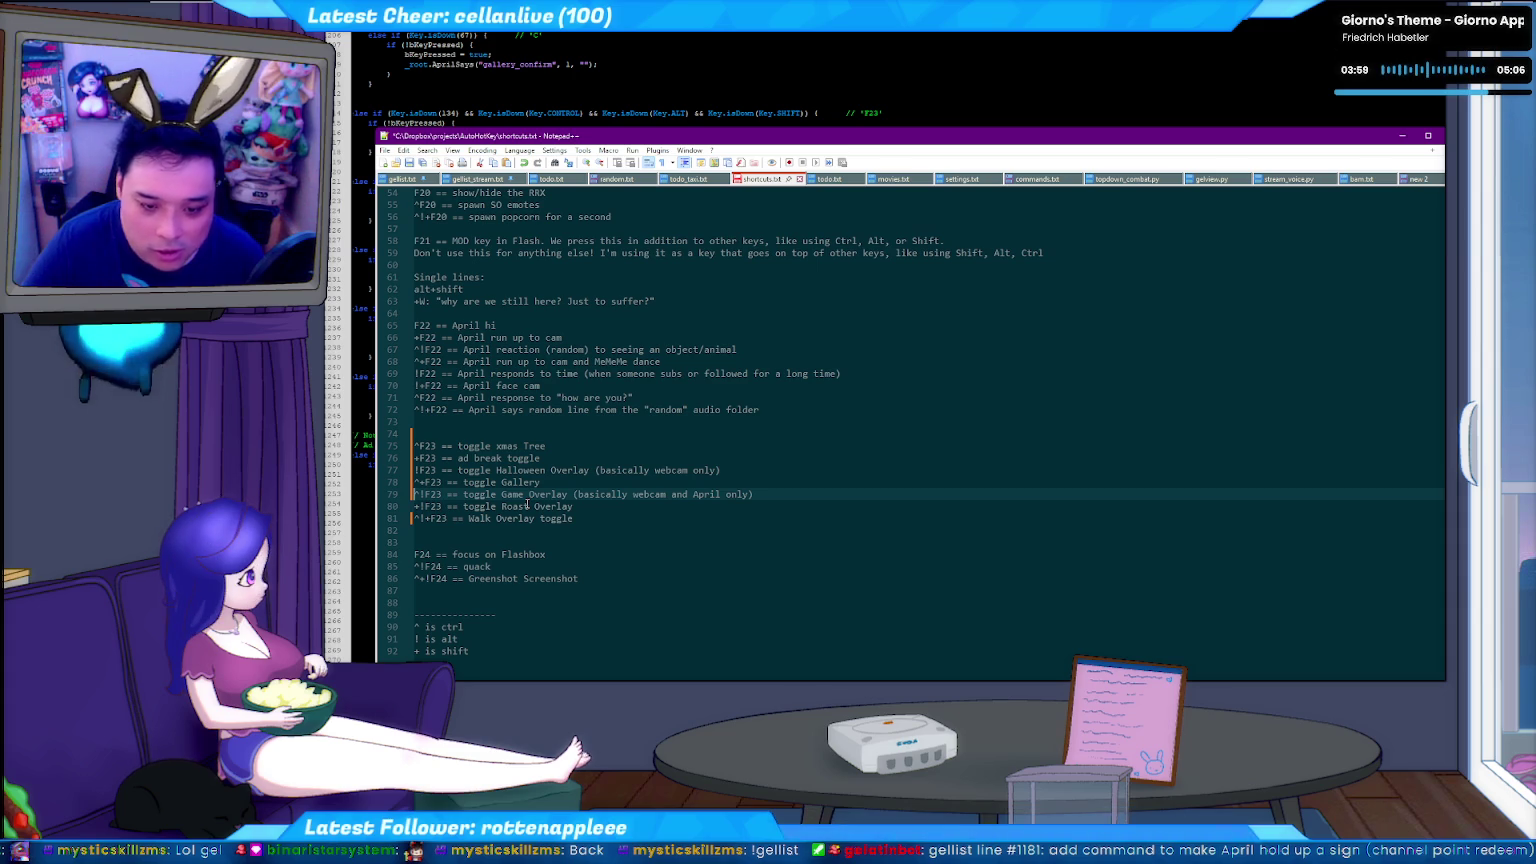
key("Down")
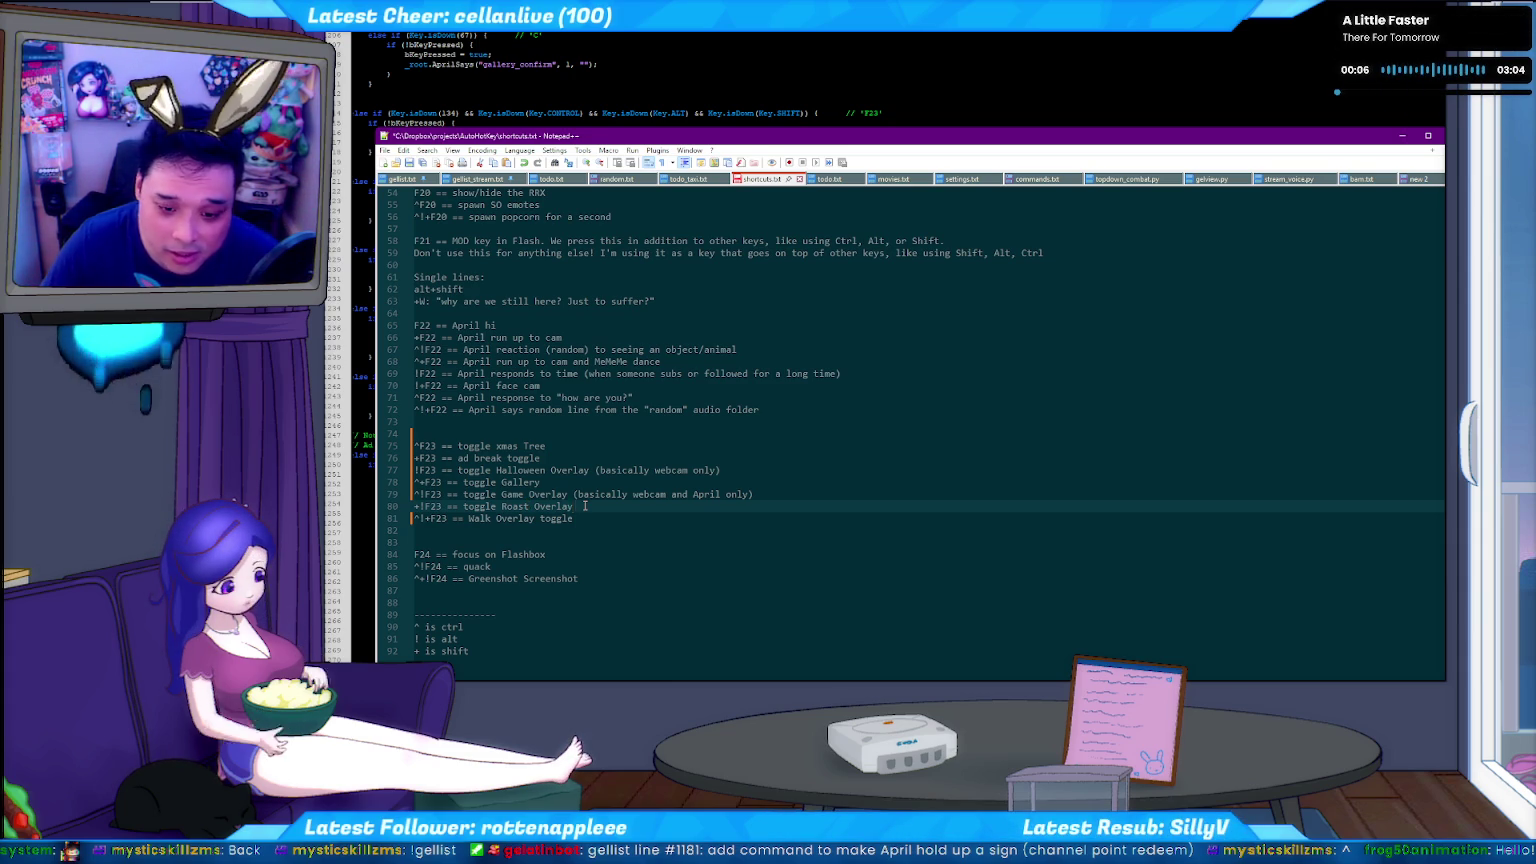
left_click(451, 484)
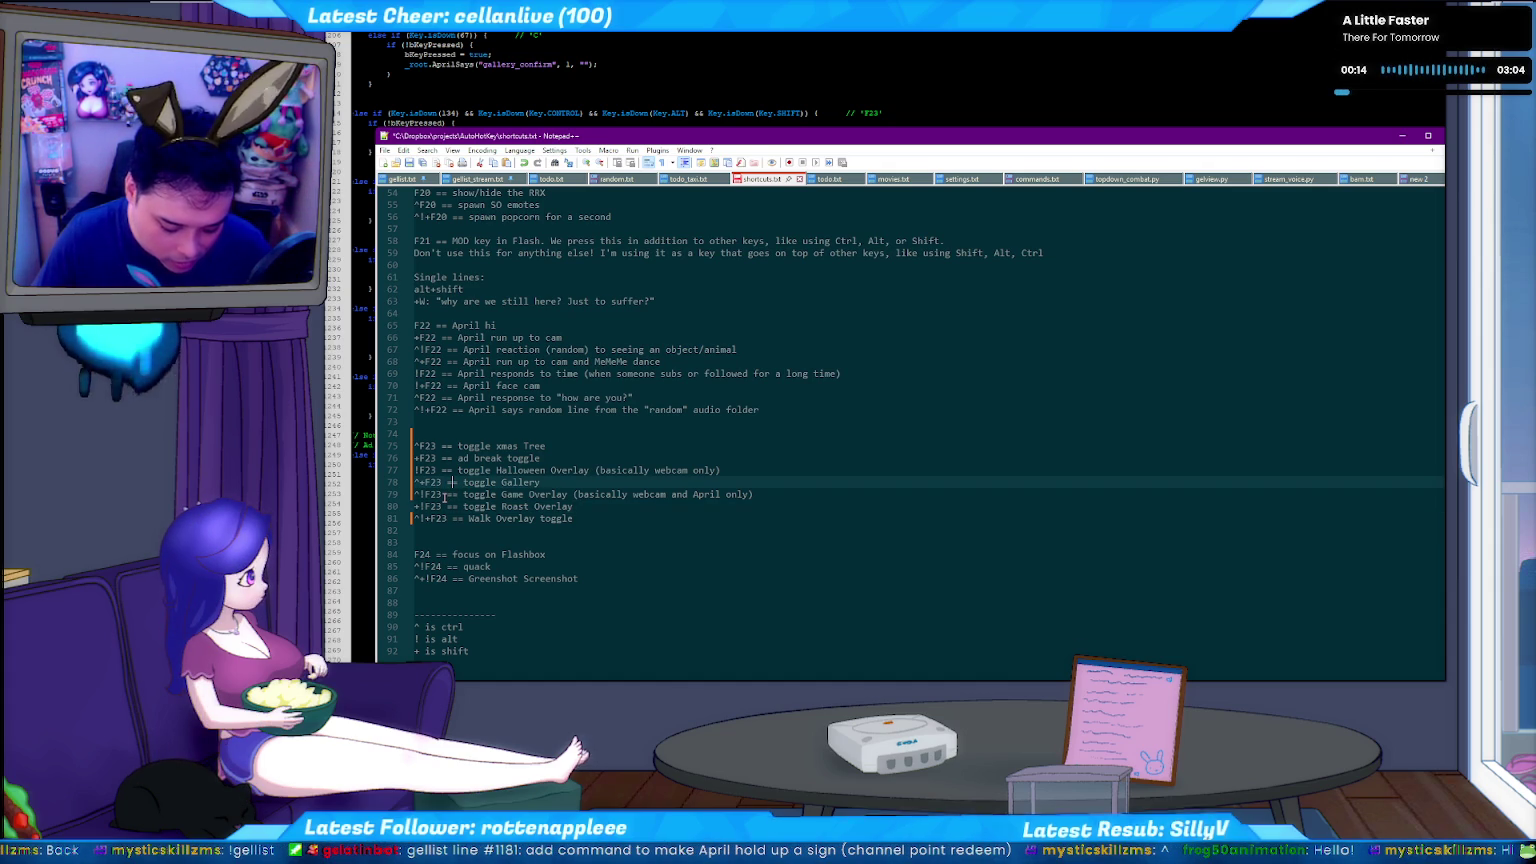
left_click(567, 519)
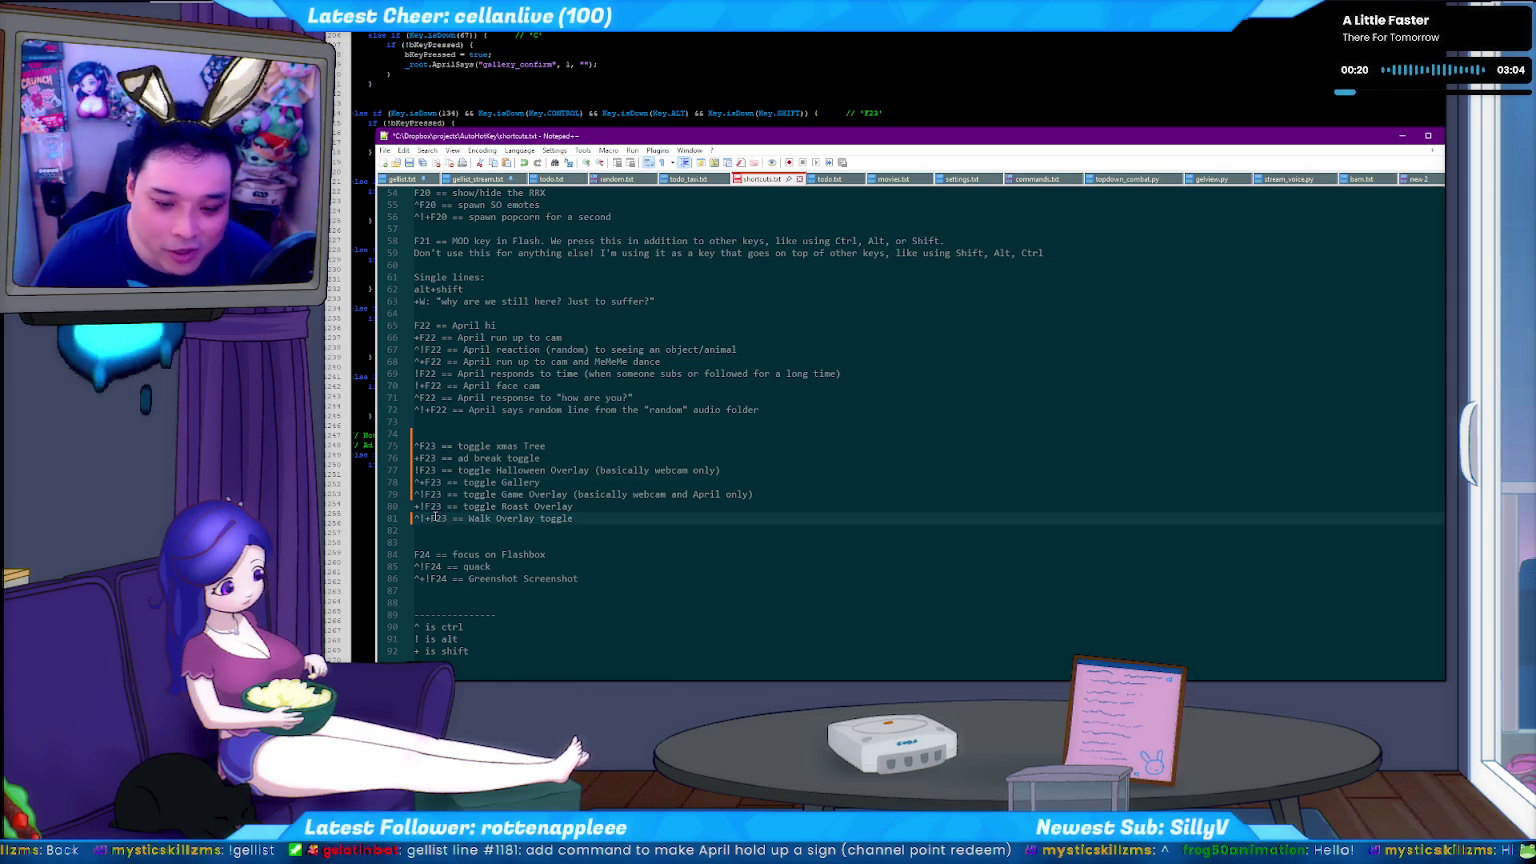
left_click_drag(437, 446, 447, 519)
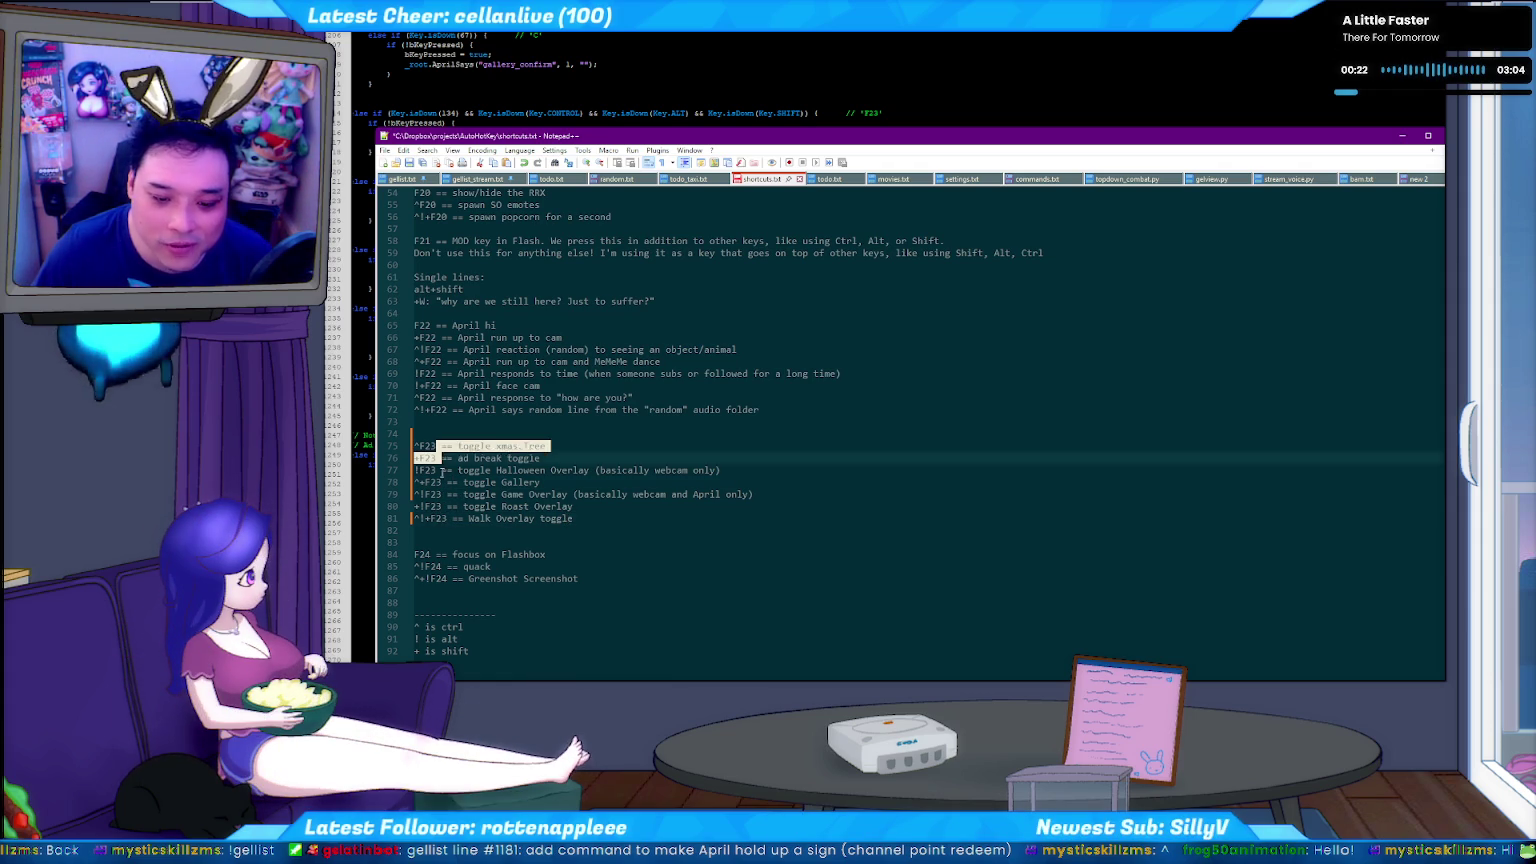
left_click(446, 516)
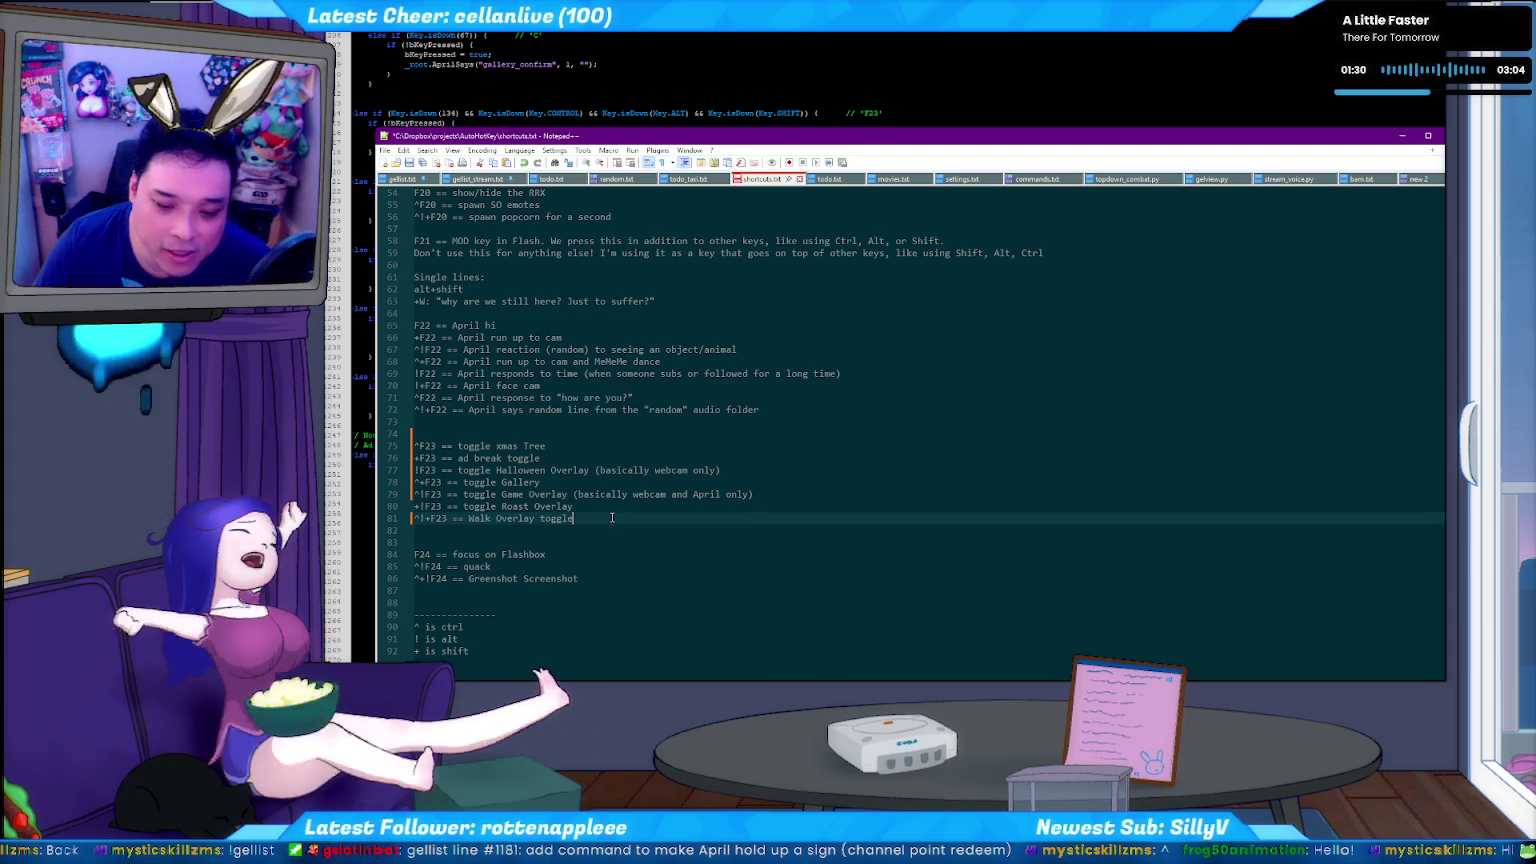
Check the Roast and Walk Overlay lines, then save shortcuts.txt.
left_click(617, 510)
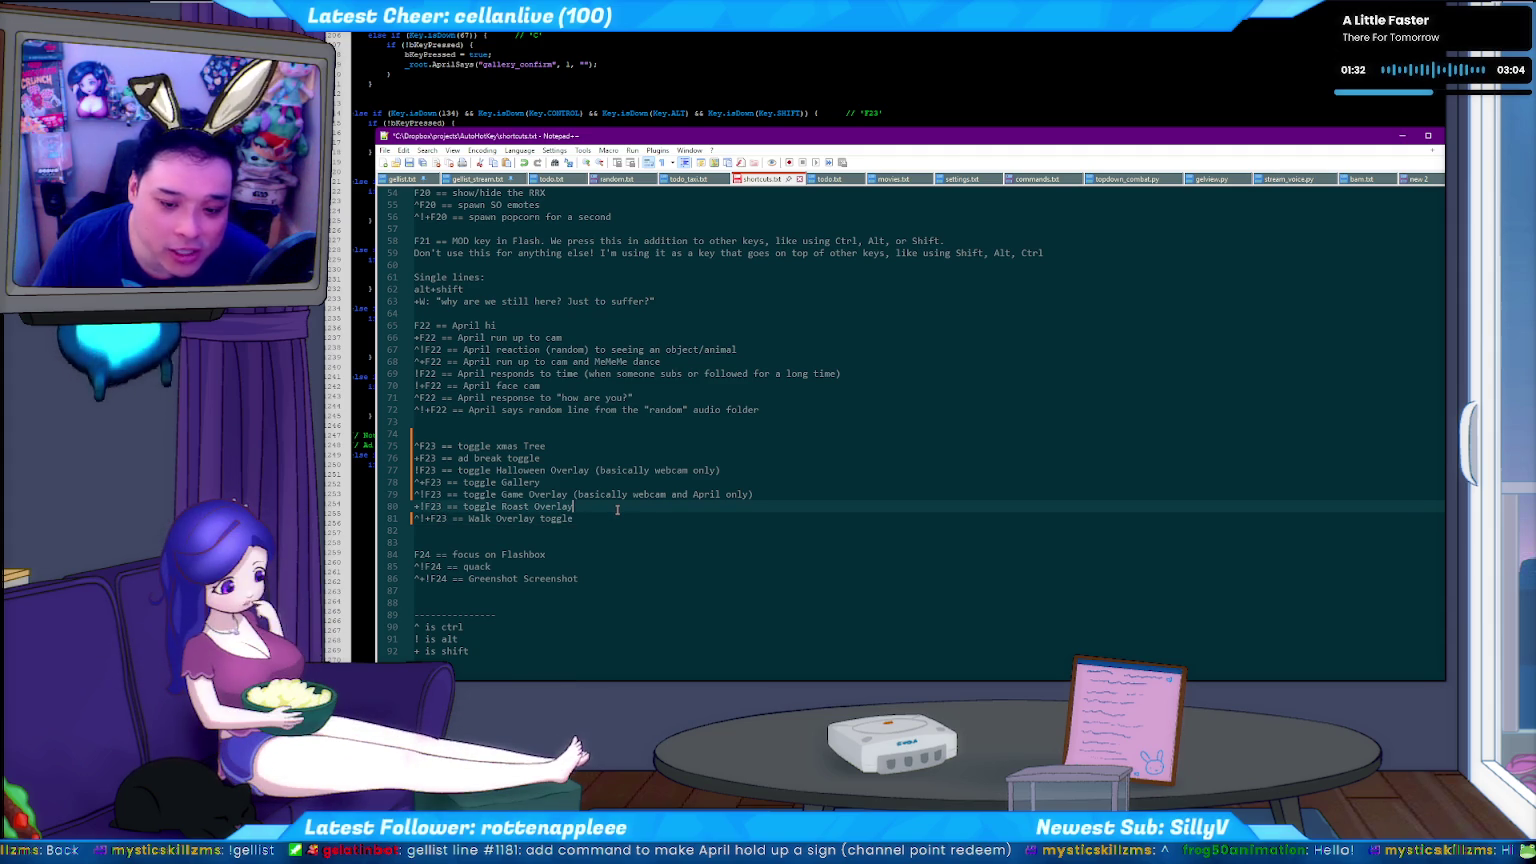
left_click(597, 516)
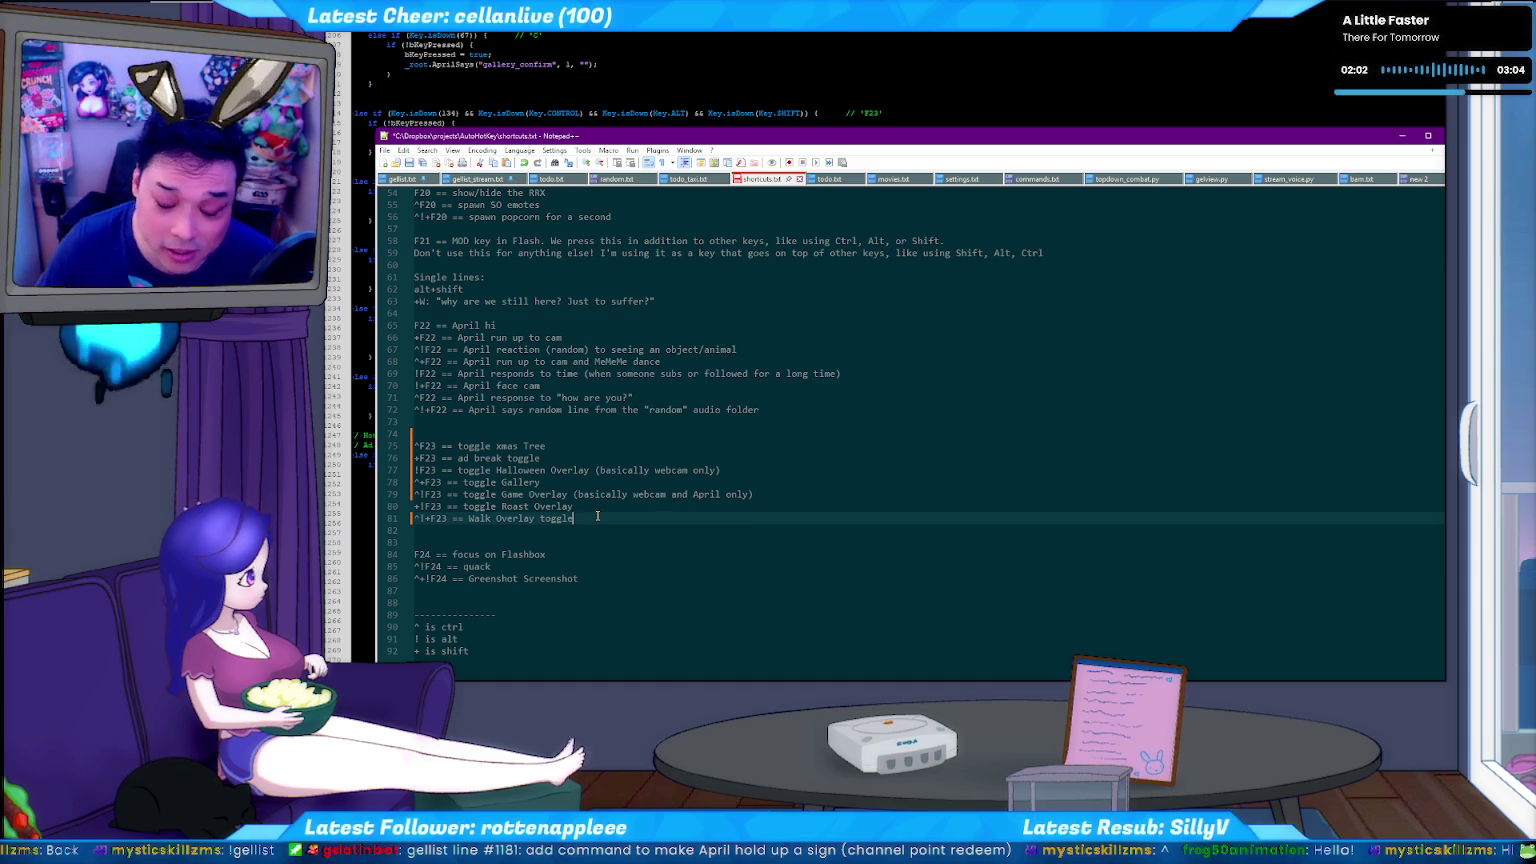
left_click(600, 507)
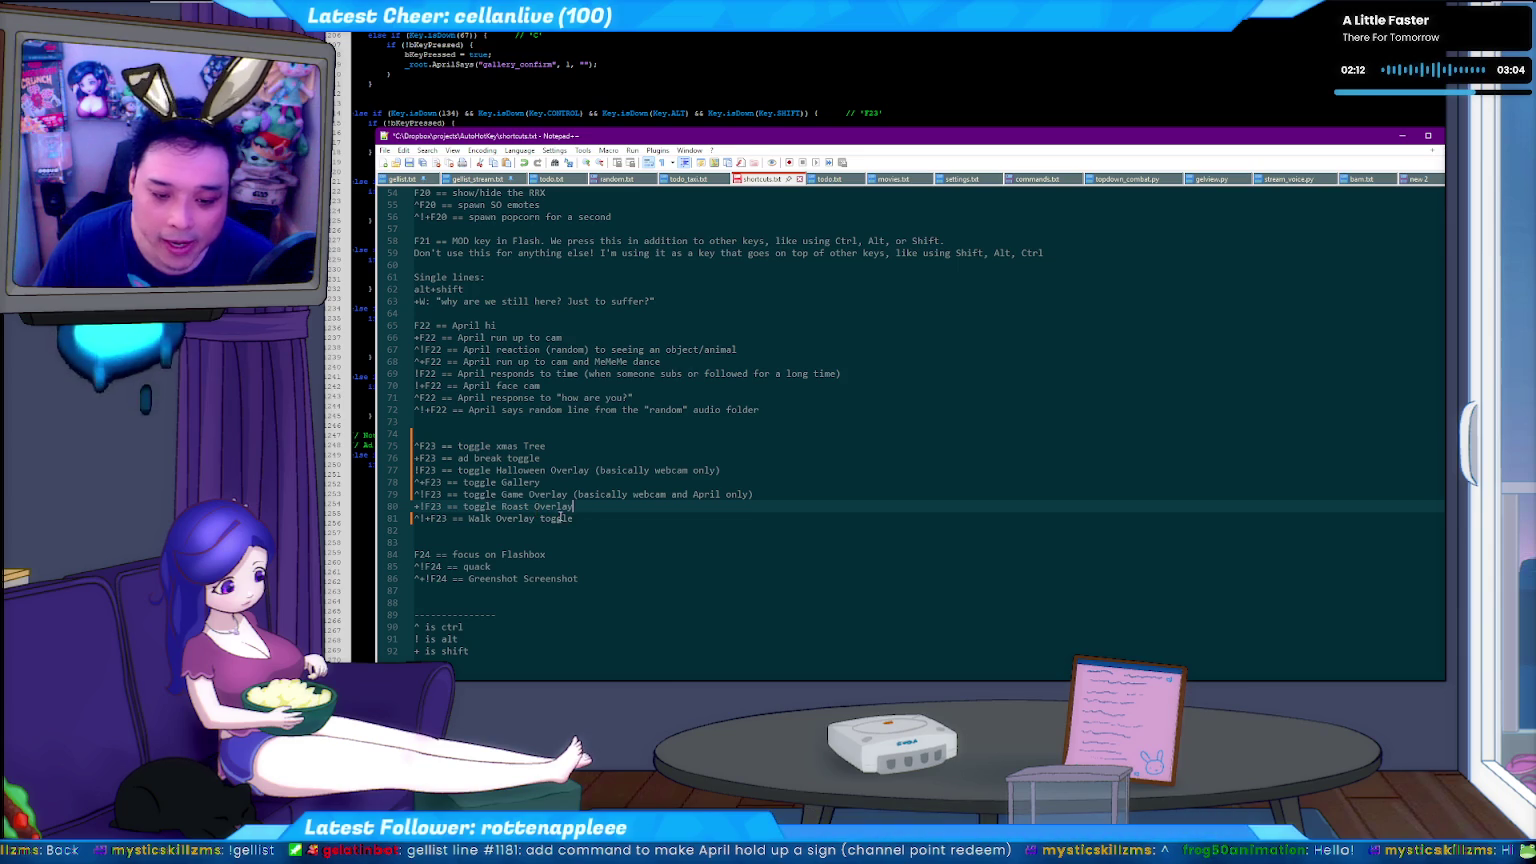
key("ctrl+s")
Inspect the F24 Flashbox focus line, then use the F24 hotkey to bring Flashbox forward.
scroll(575, 516, "up", 2)
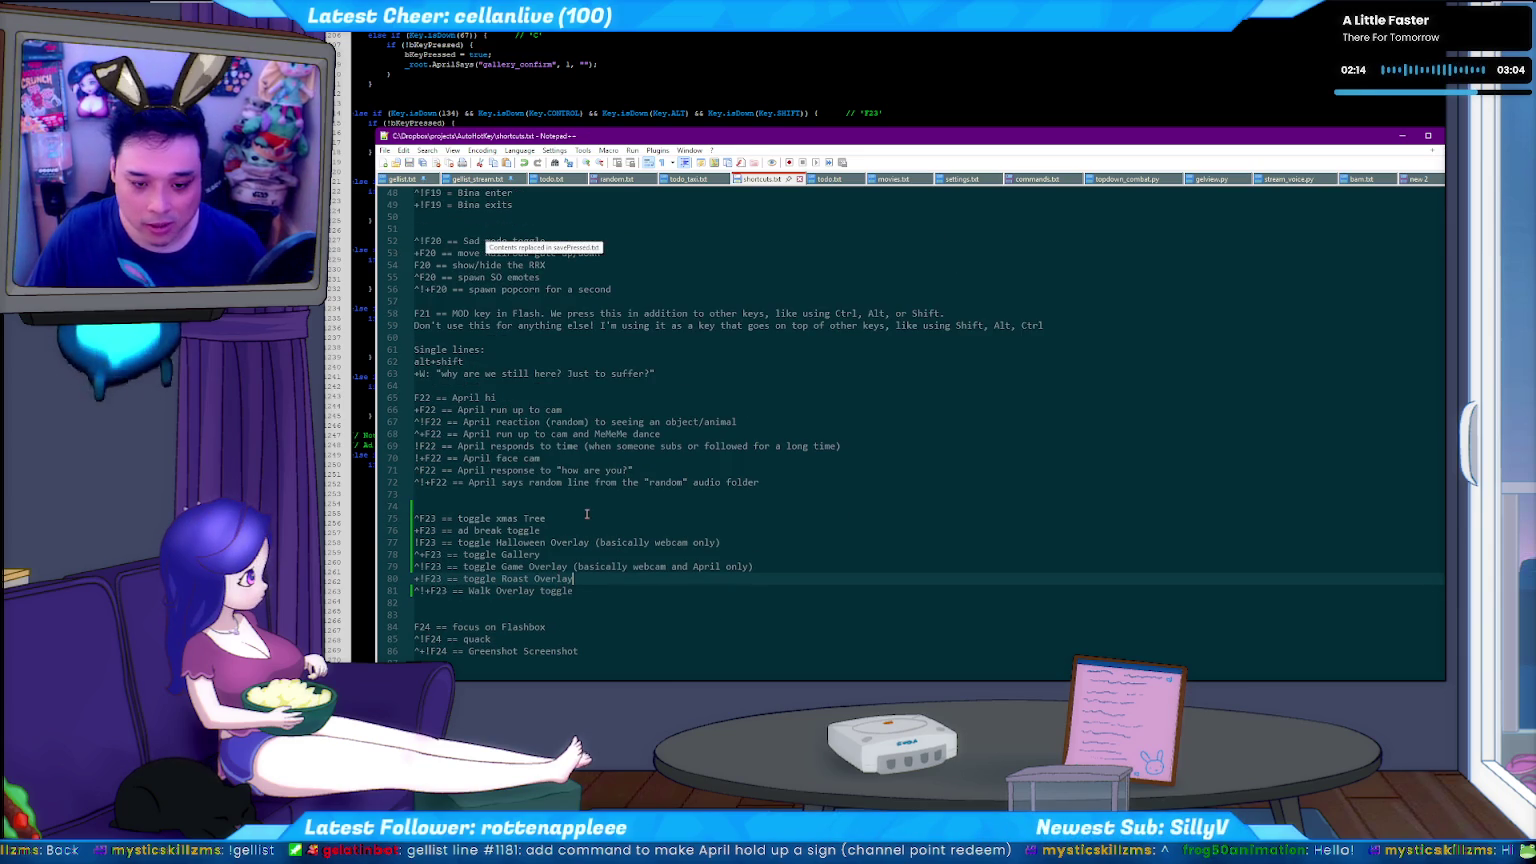
scroll(508, 469, "down", 1)
scroll(452, 505, "down", 1)
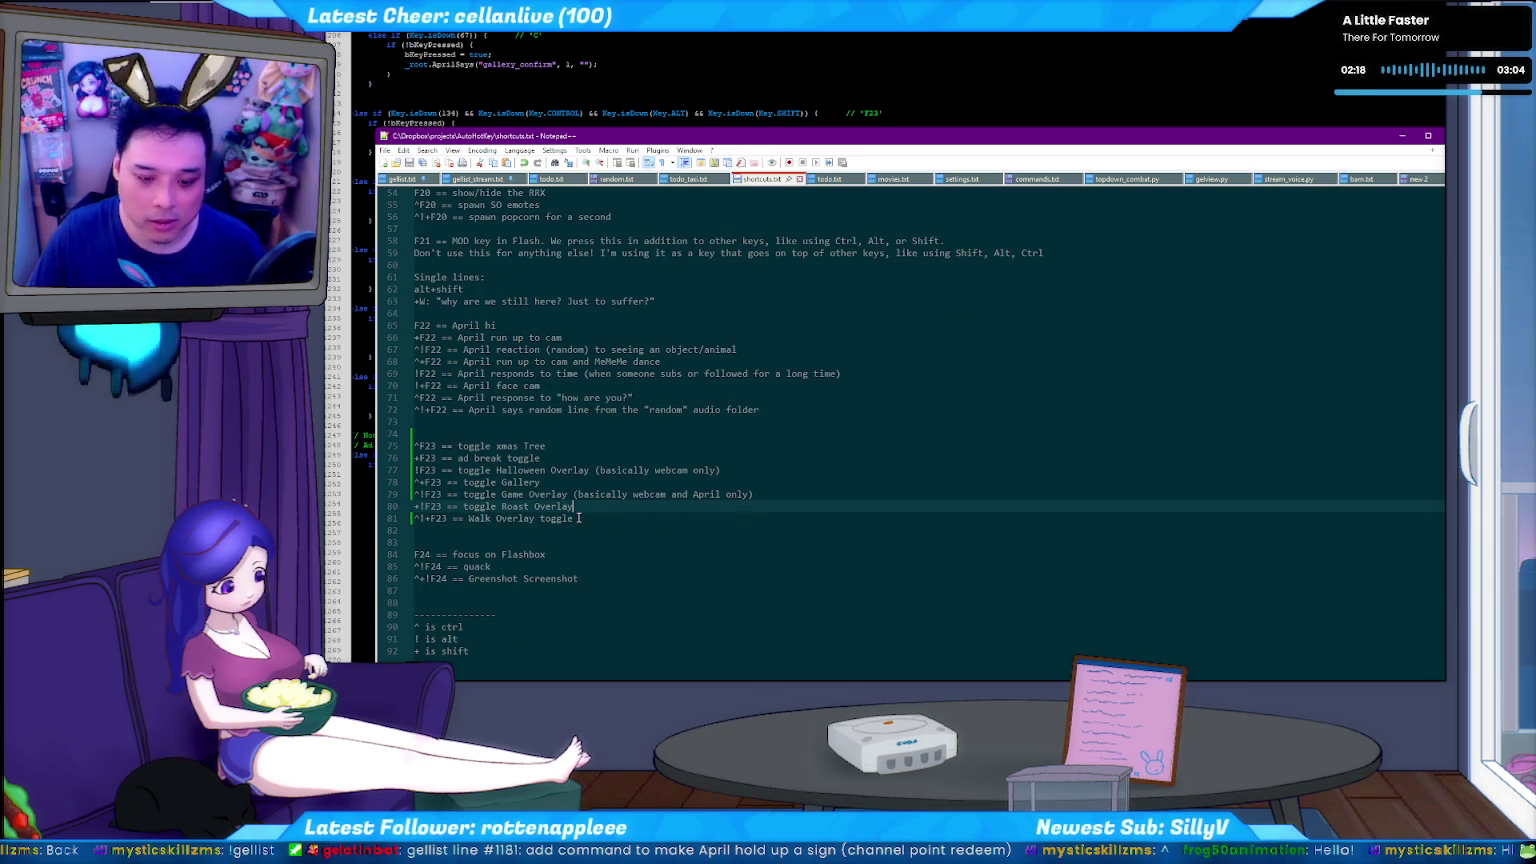
scroll(491, 553, "down", 2)
left_click(432, 482)
key("Down")
key("Down")
key("Up")
key("Up")
key("End")
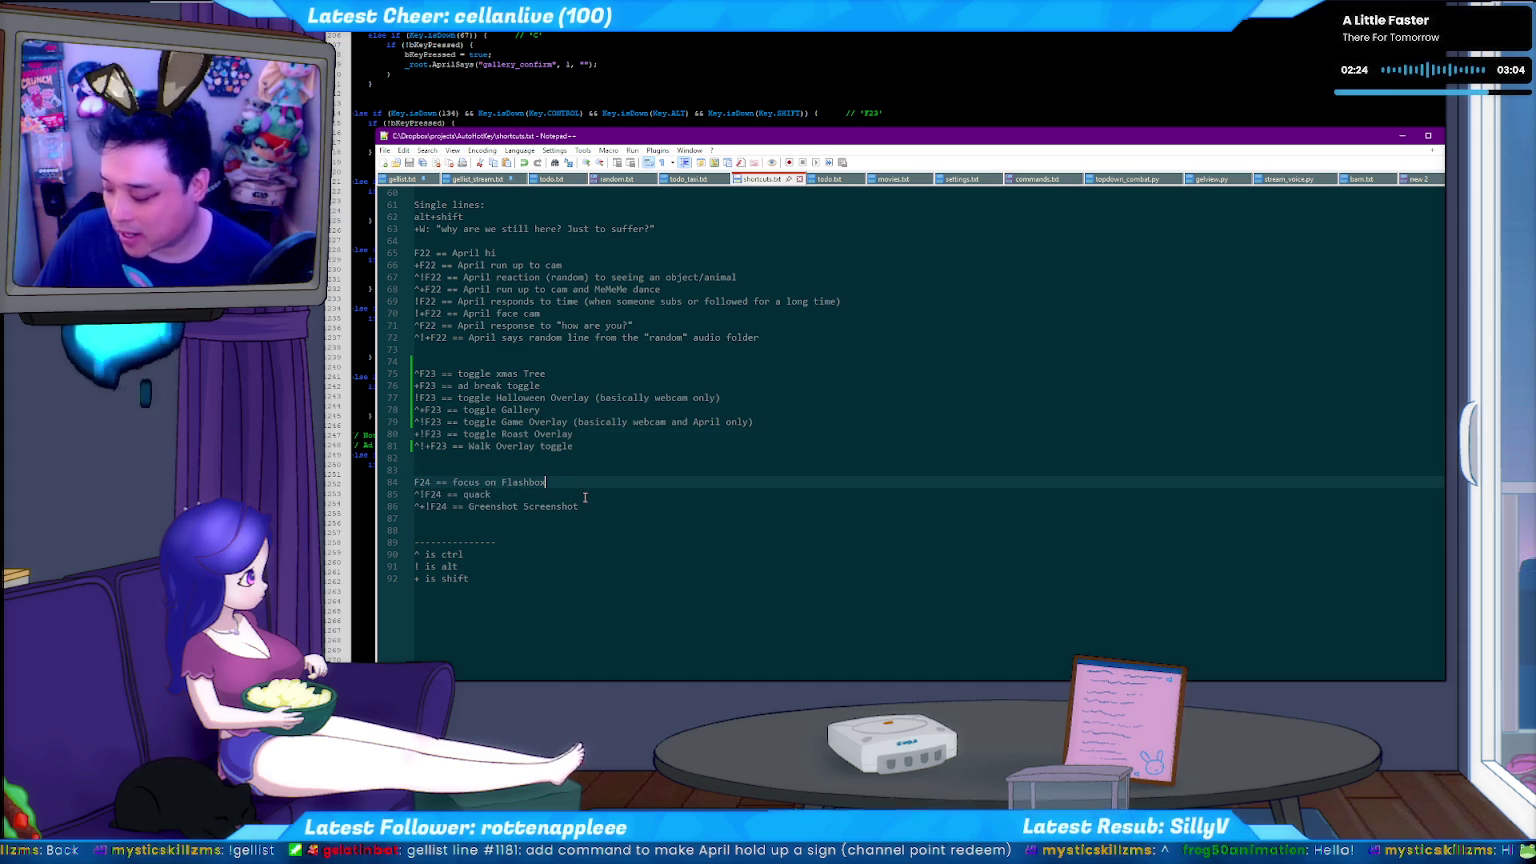
scroll(585, 497, "up", 1)
scroll(585, 497, "up", 2)
scroll(585, 497, "up", 1)
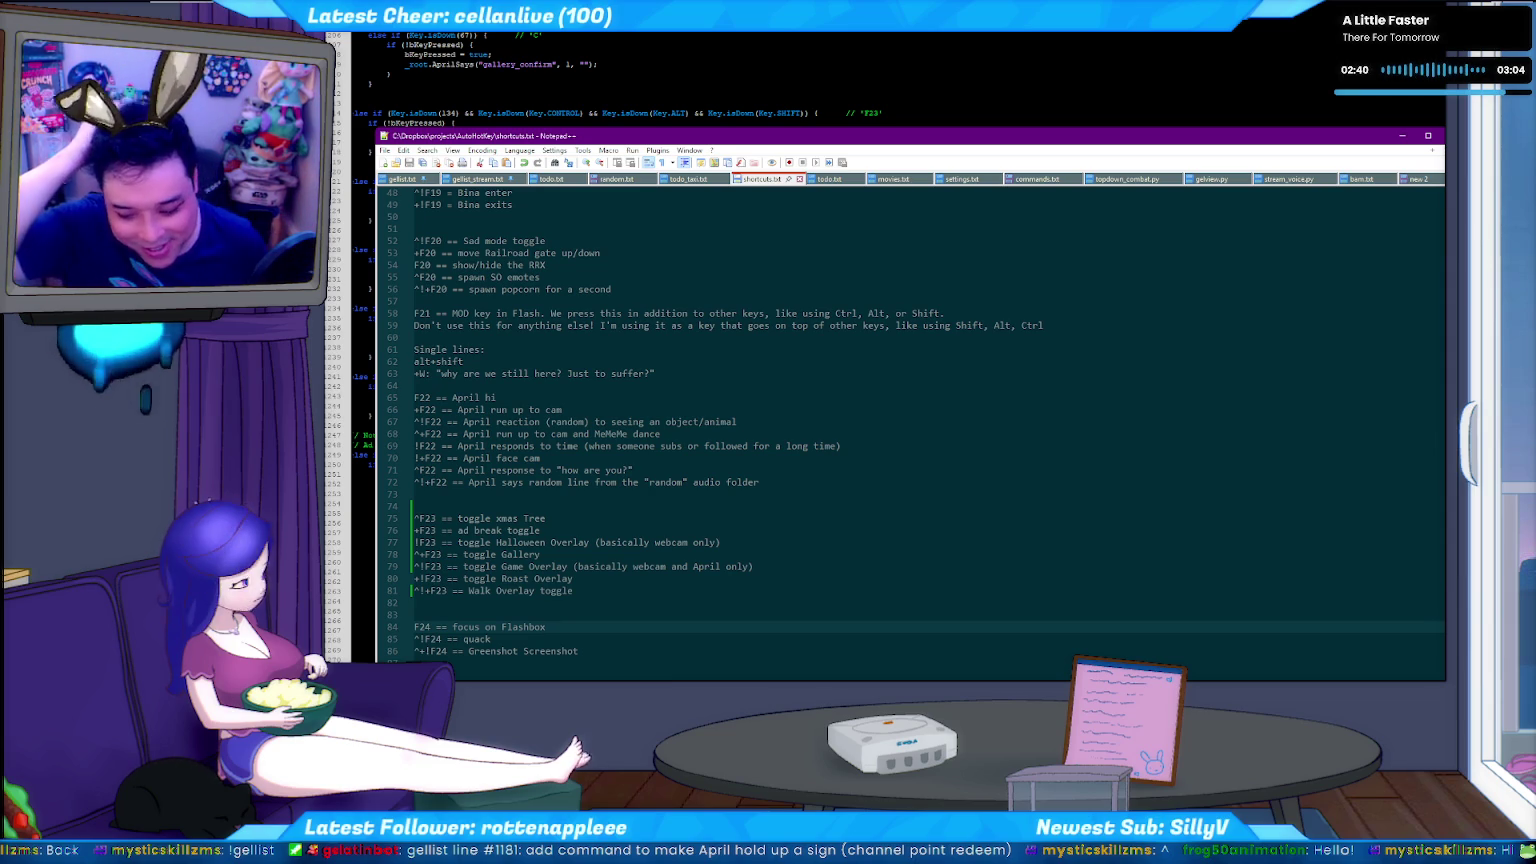
key("F24")
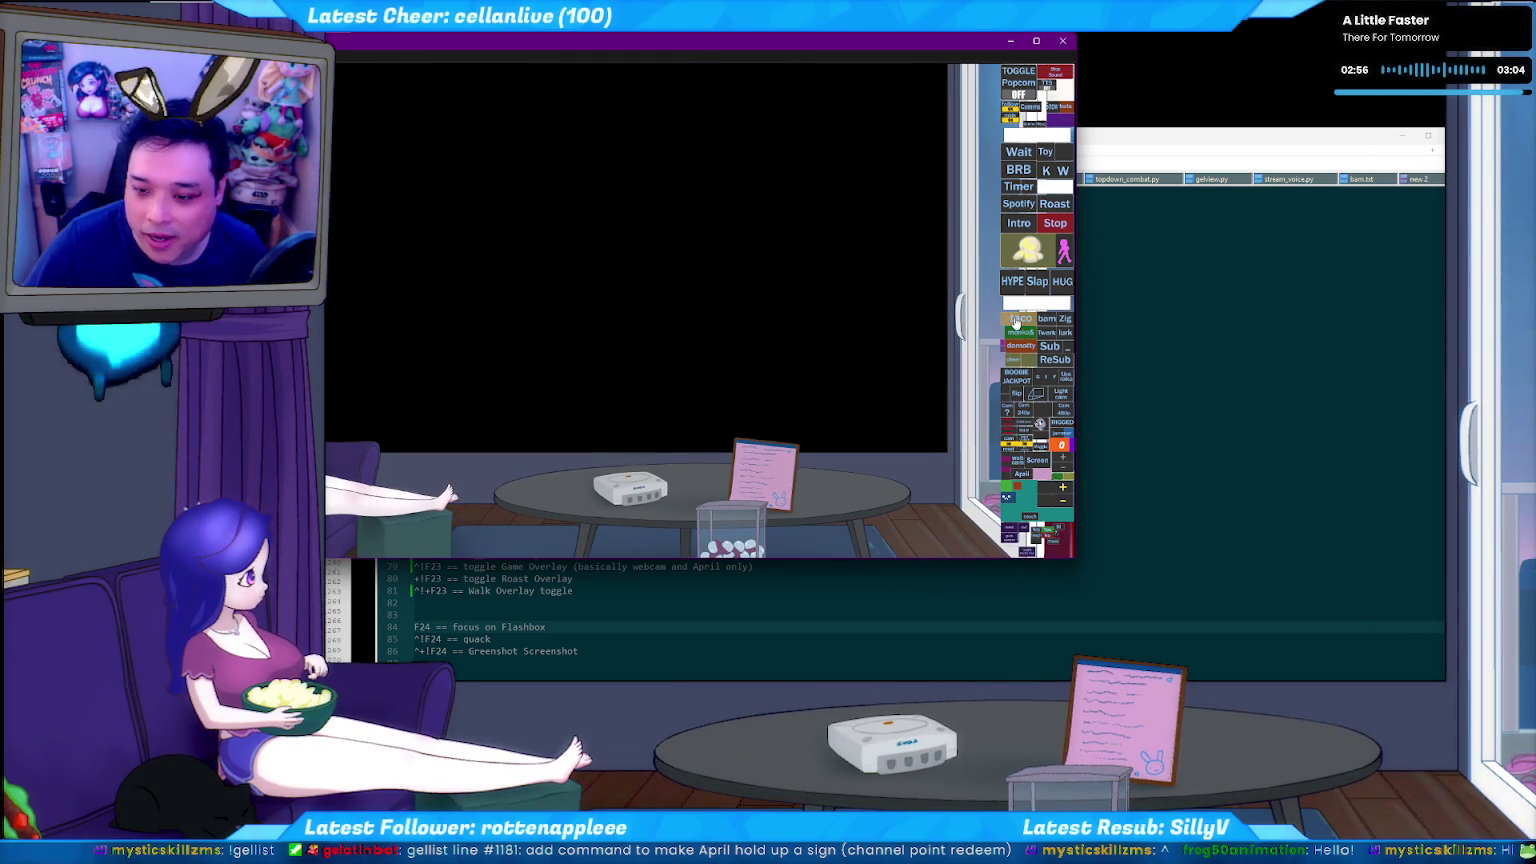
Play the Zig dance and a HUG animation showing a viewer's name on the overlay.
left_click(1065, 319)
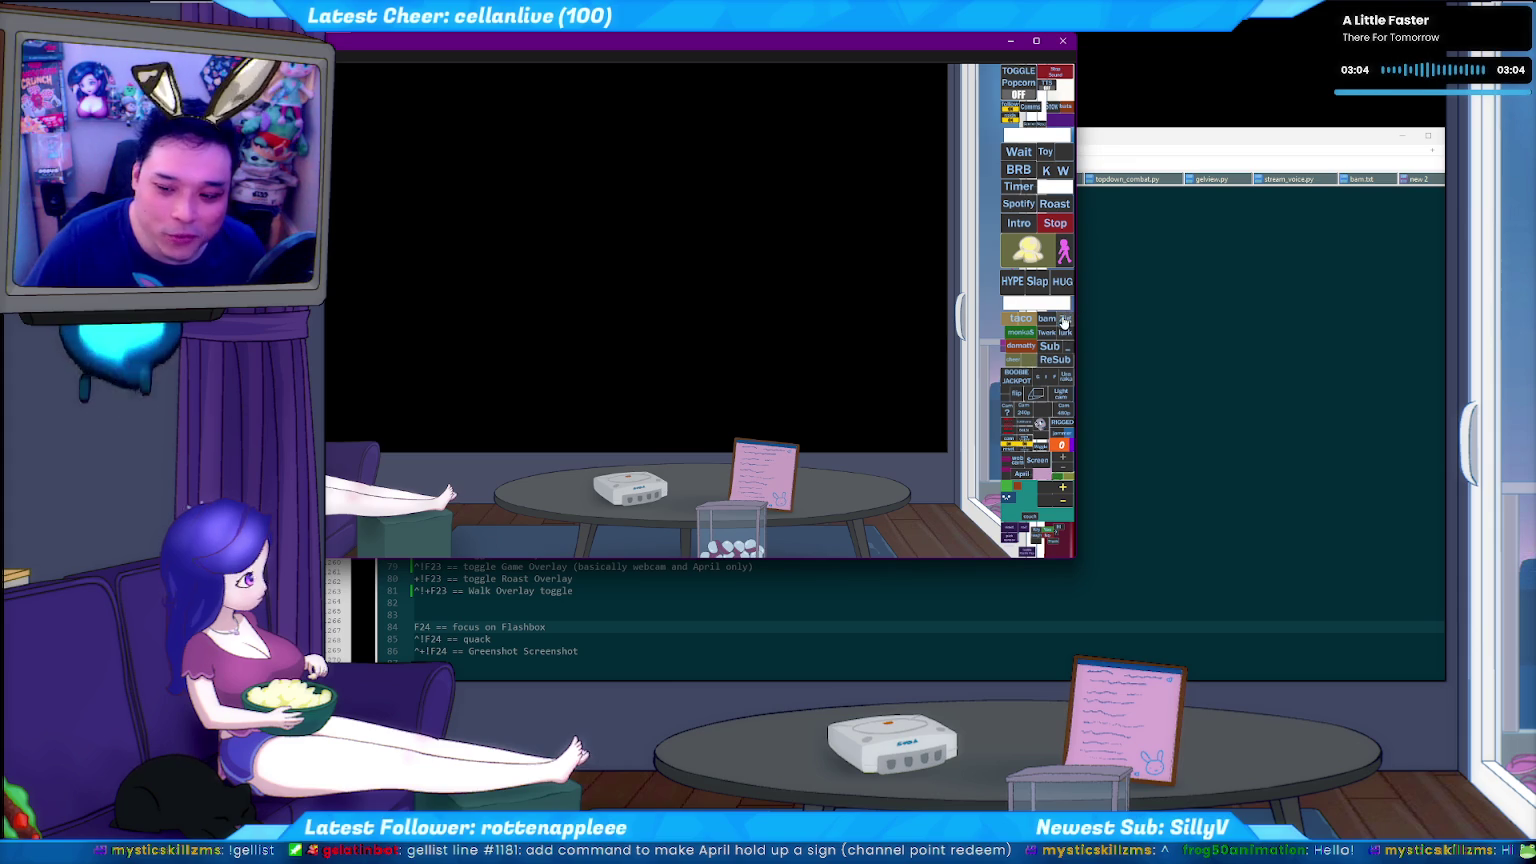
left_click(1065, 319)
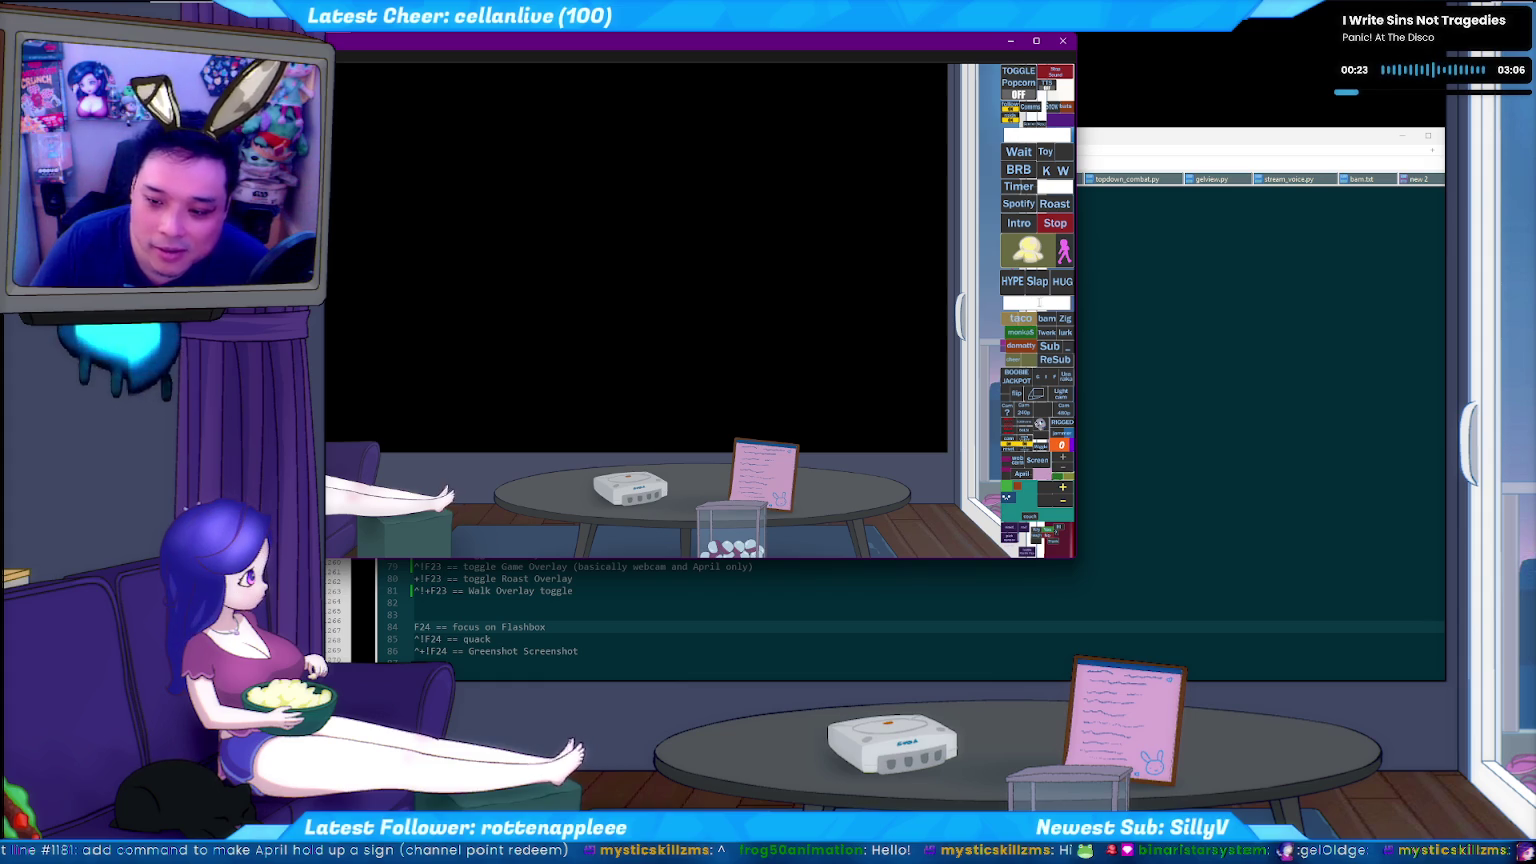
left_click(1062, 283)
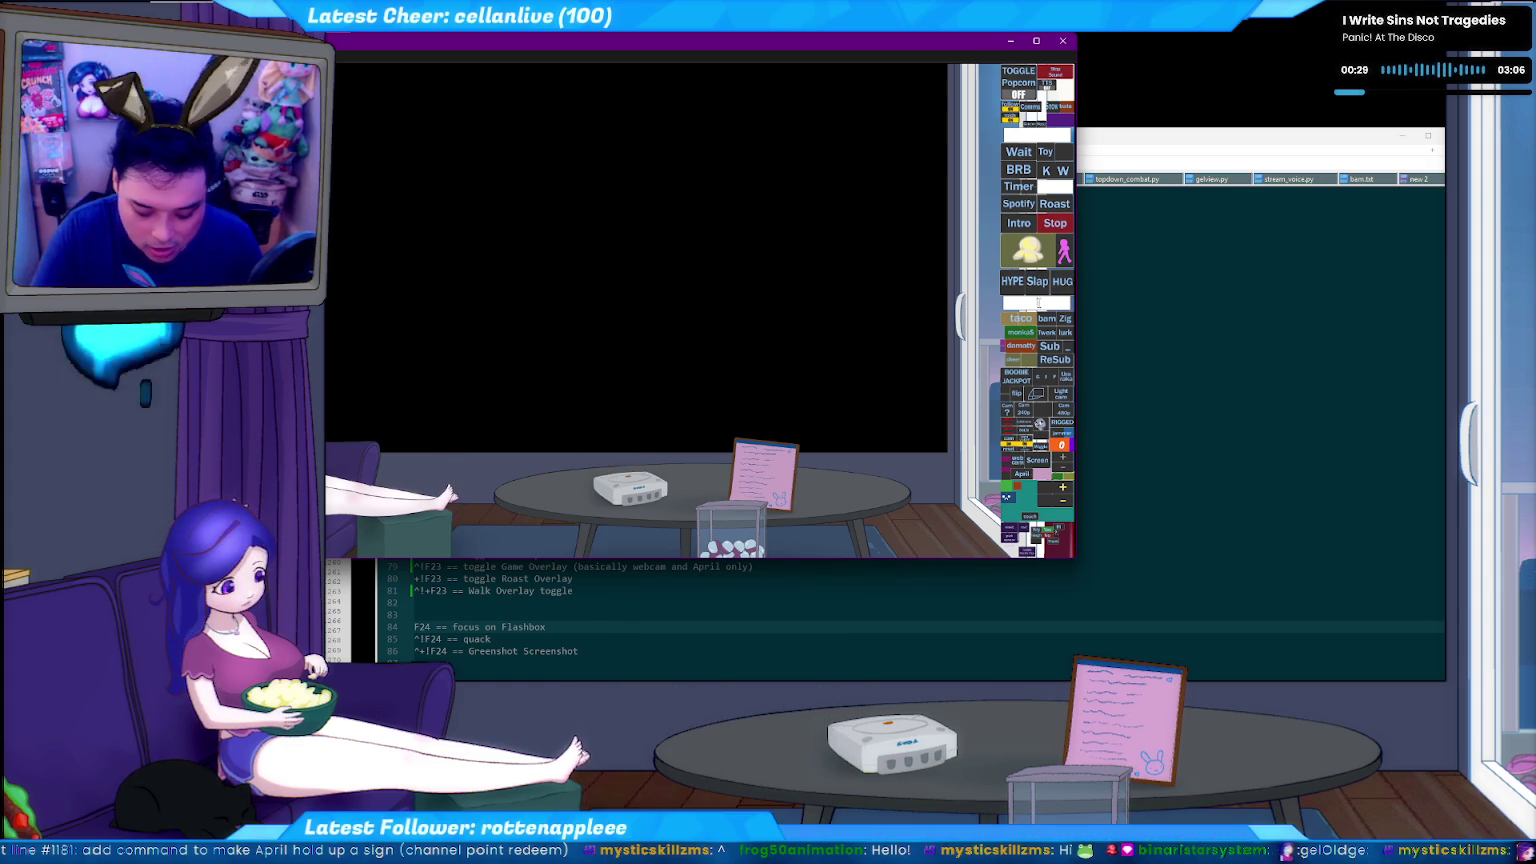
type("mystic")
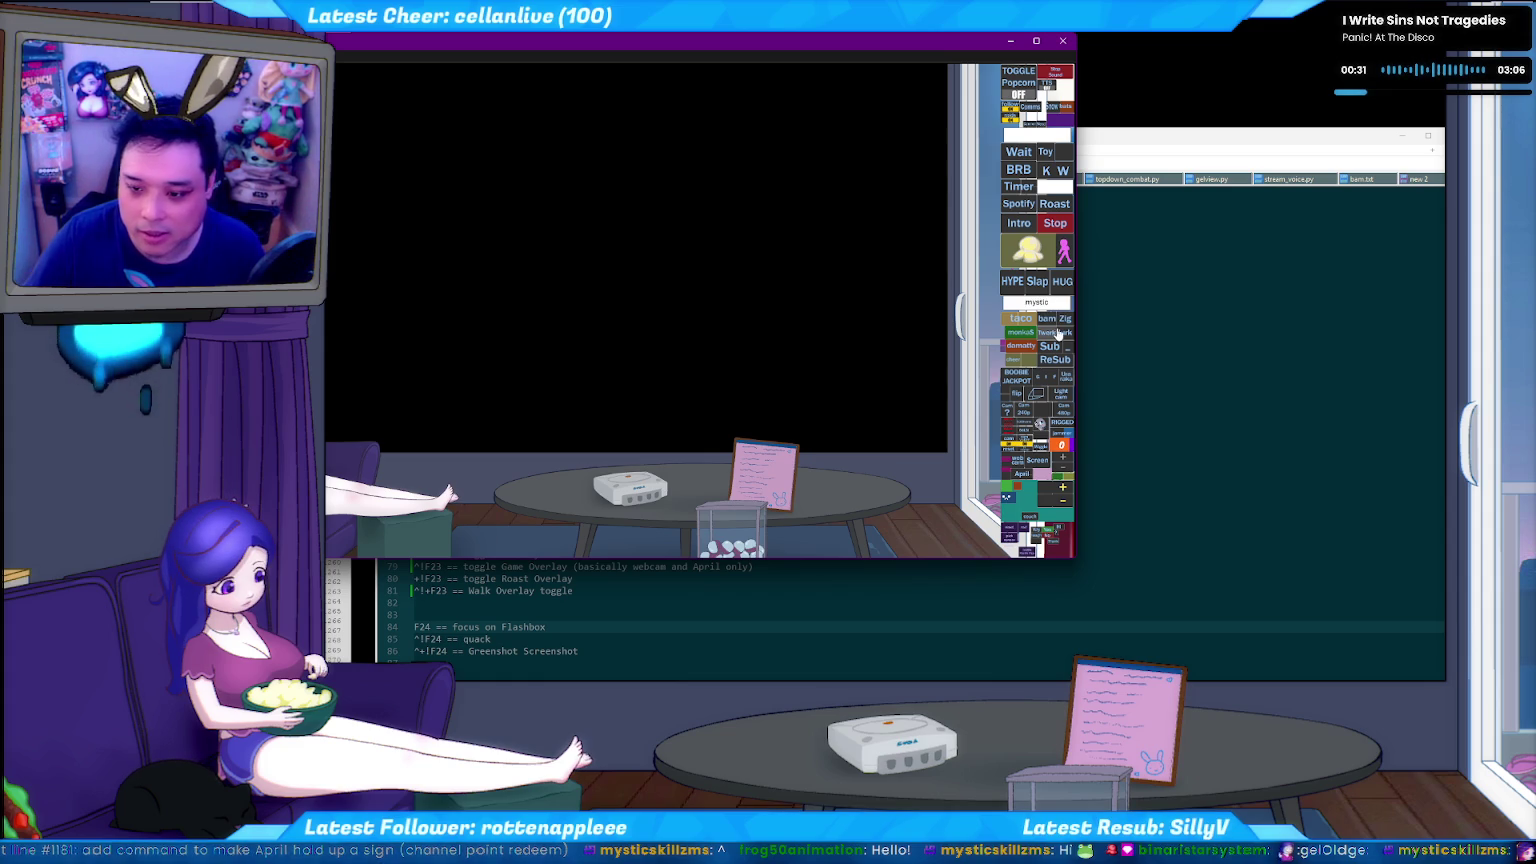
left_click(1062, 281)
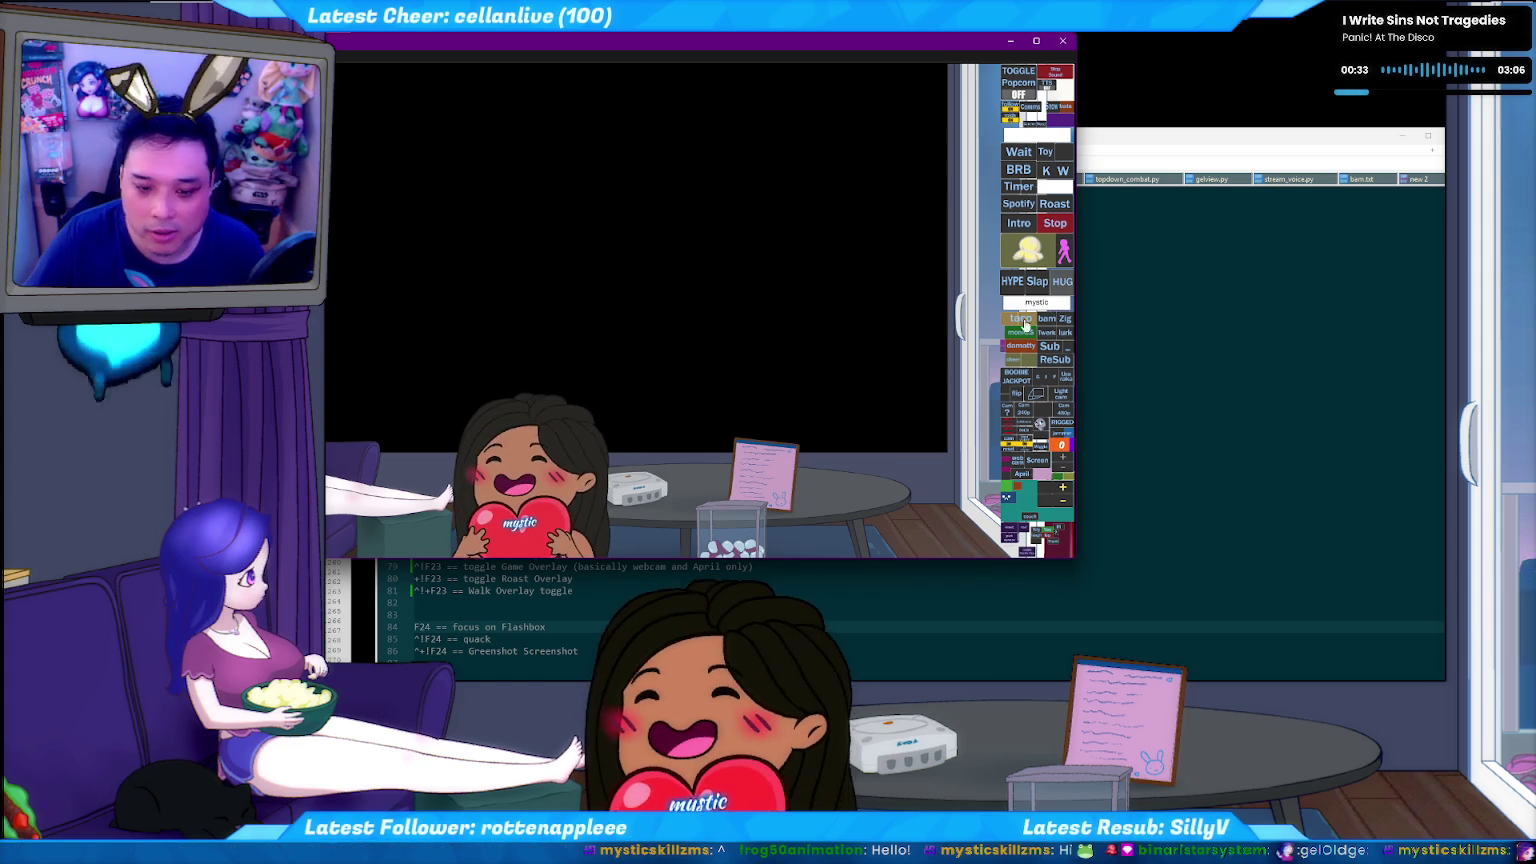
Minimize the Flashbox window and switch to the gellist_stream todo list.
left_click_drag(649, 40, 680, 5)
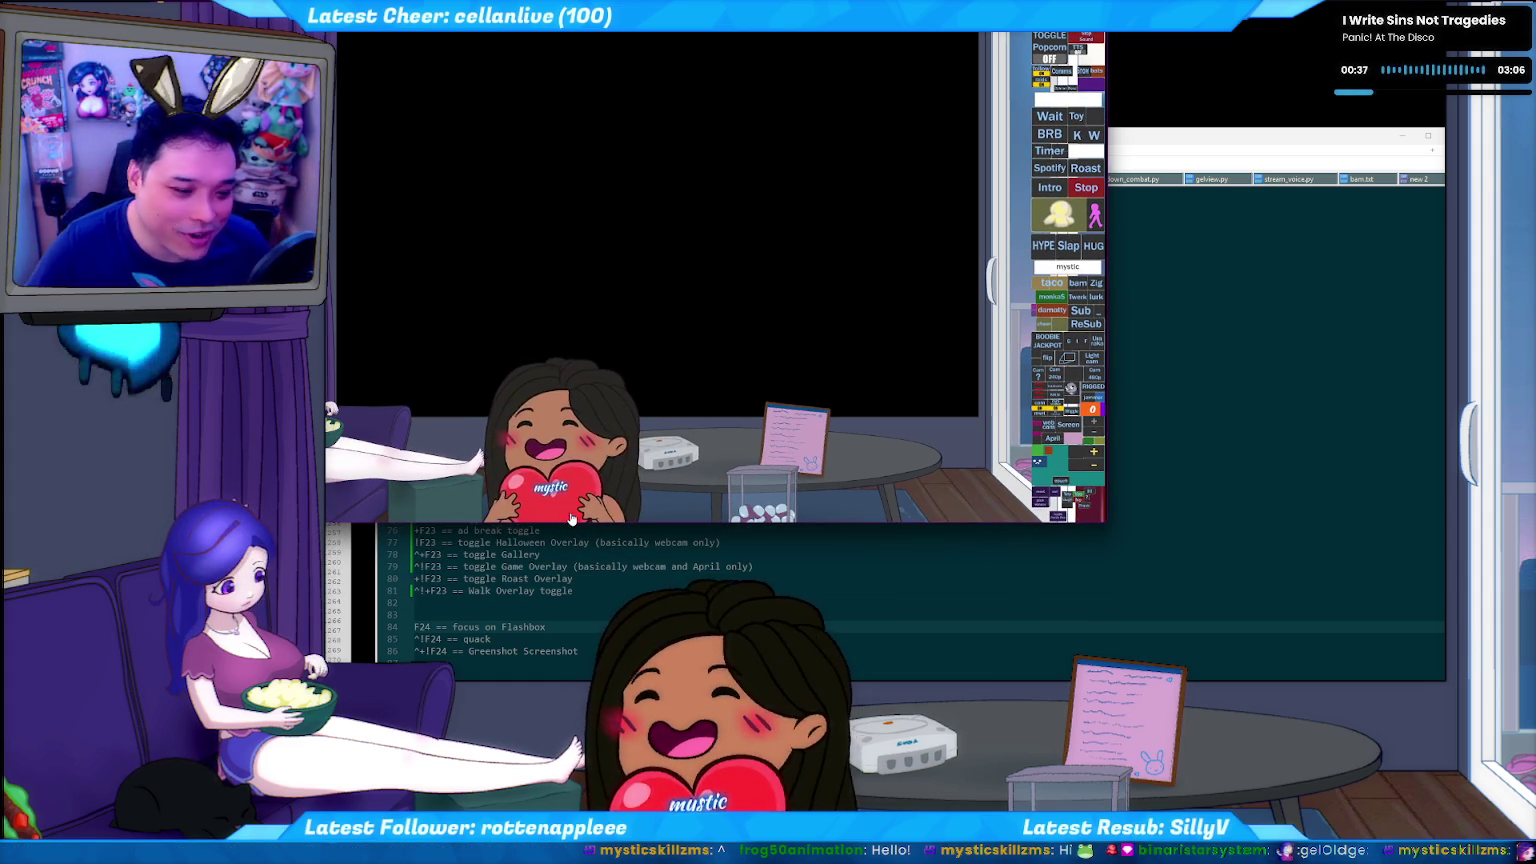
key("super+Down")
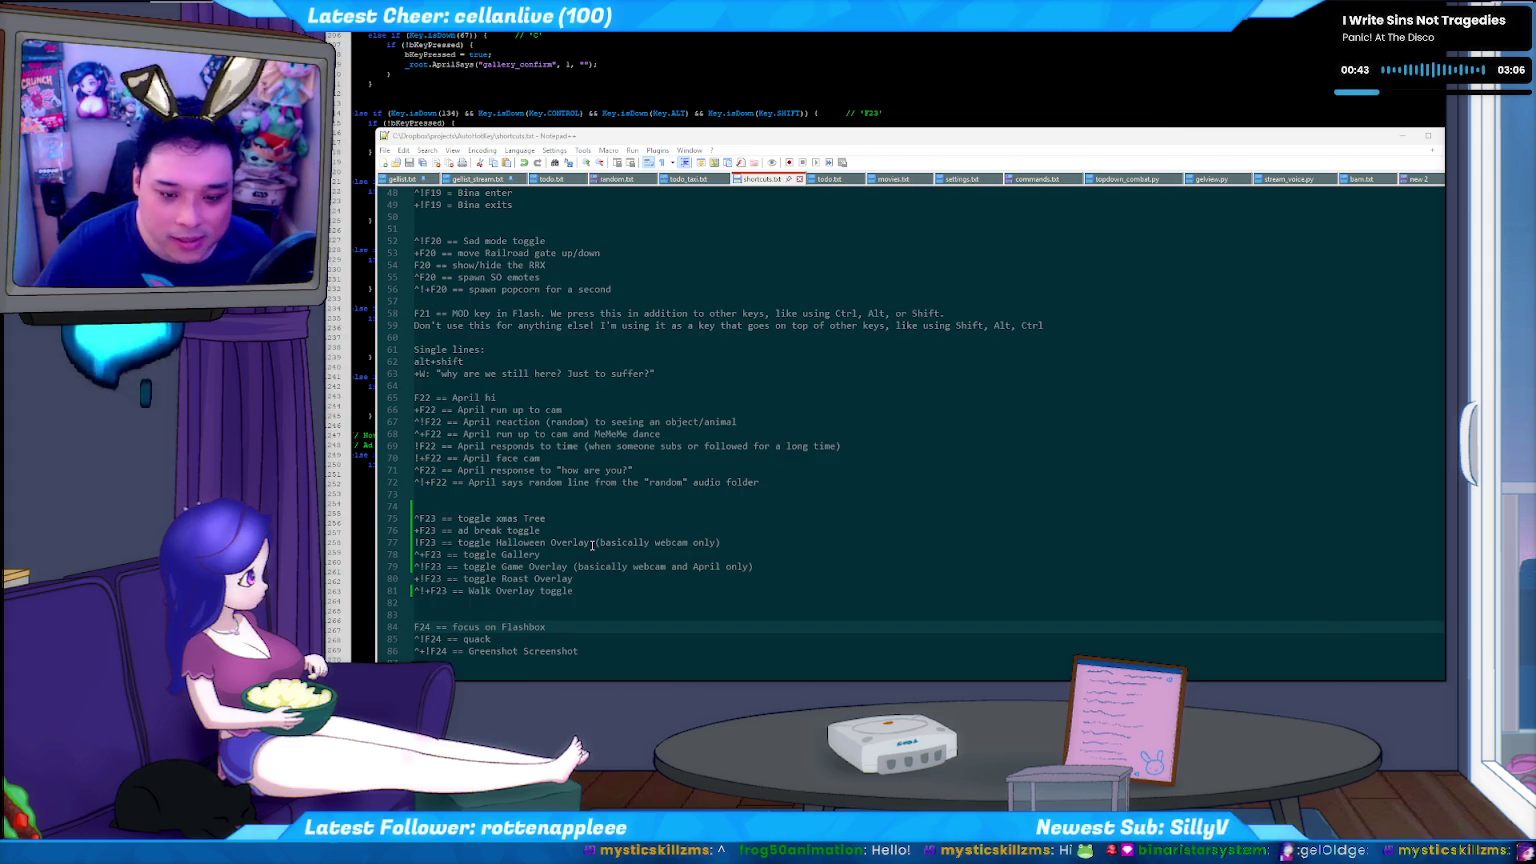
left_click(480, 179)
Find the '- !hug command, !kiss' line (line 425) in gellist_stream.txt and cut it.
left_click(632, 301)
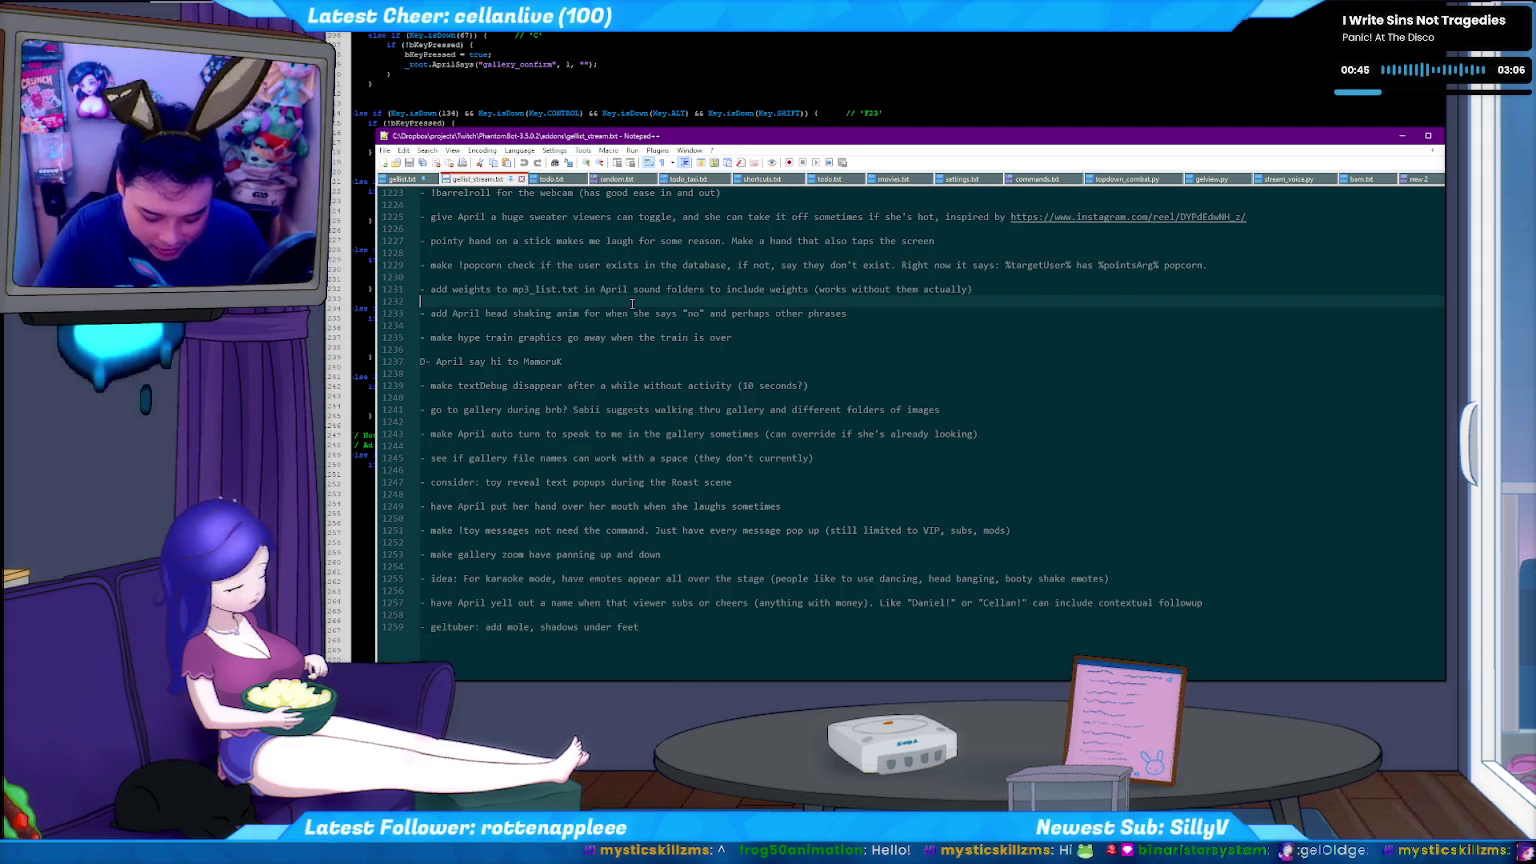
key("ctrl+f")
type("hug")
key("Return")
key("Escape")
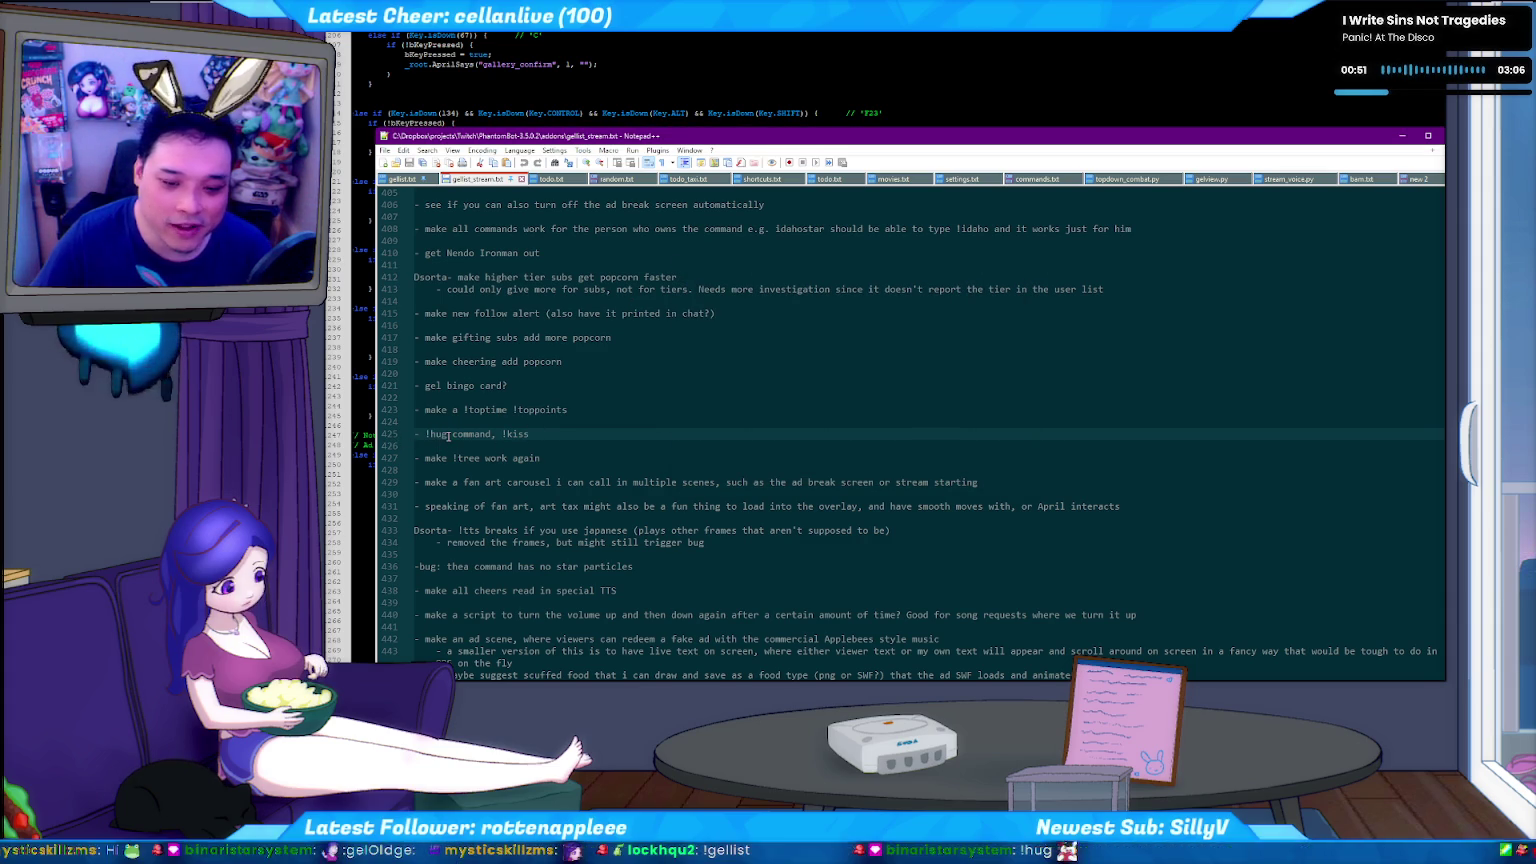
left_click(450, 433)
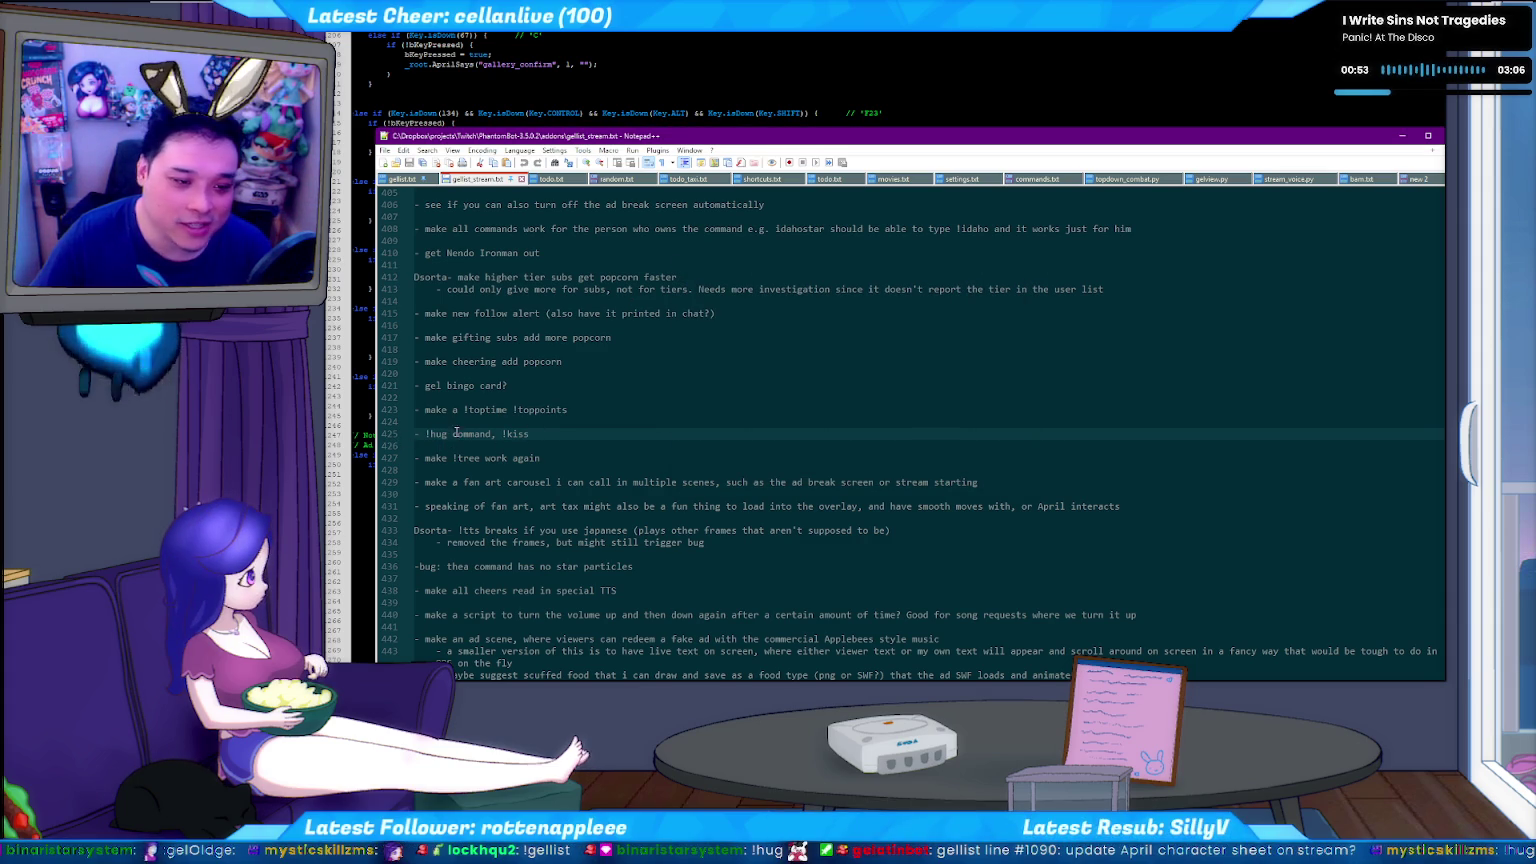
triple_click(568, 430)
key("ctrl+x")
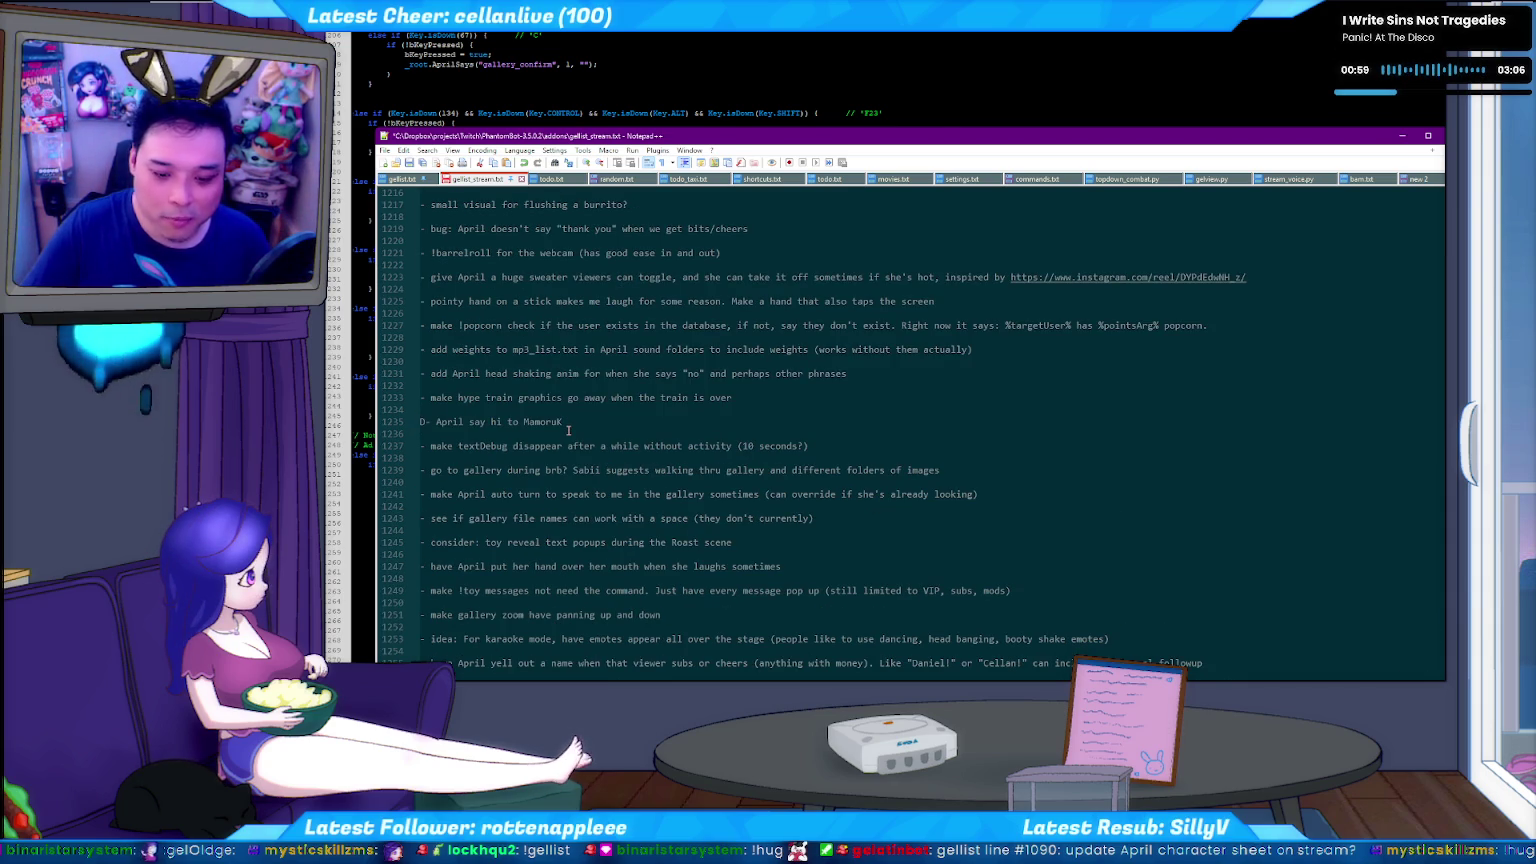
Move the !hug line to the end of the list and minimize Notepad++.
scroll(568, 430, "down", 1)
scroll(568, 430, "down", 1)
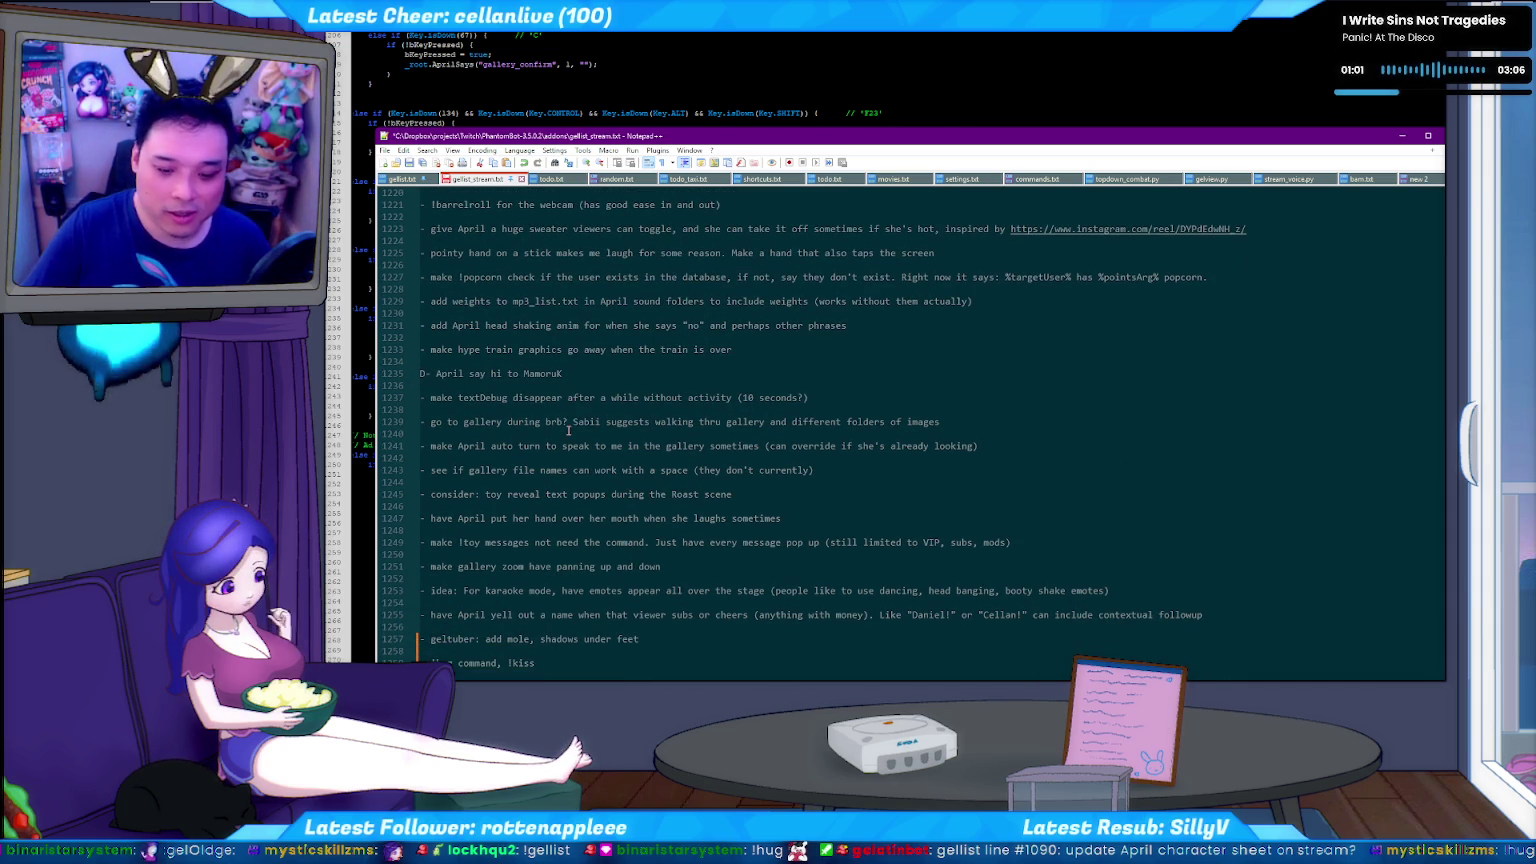
scroll(568, 430, "down", 4)
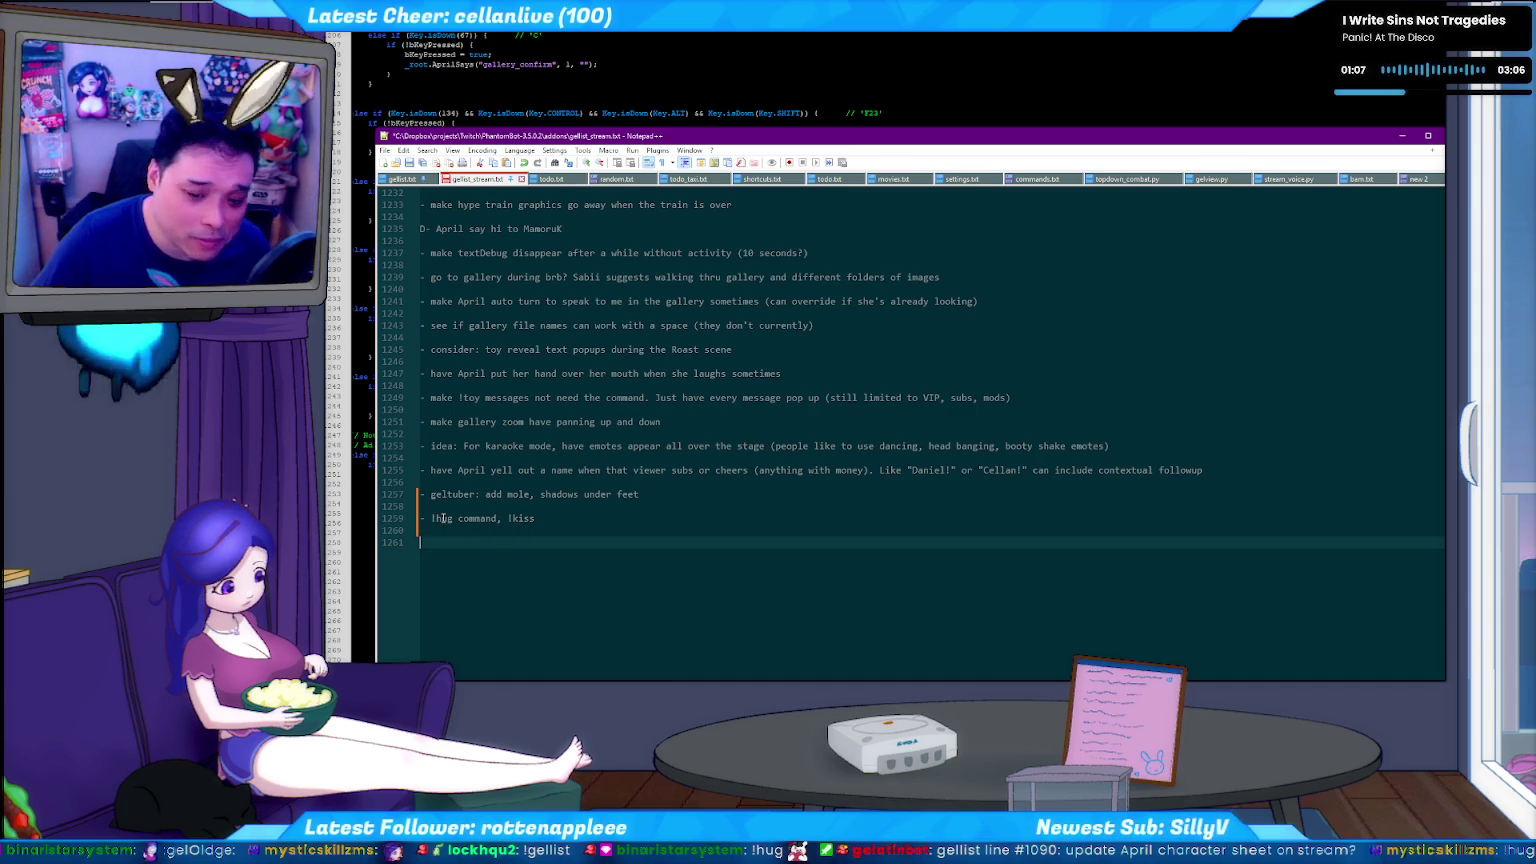
left_click(442, 518)
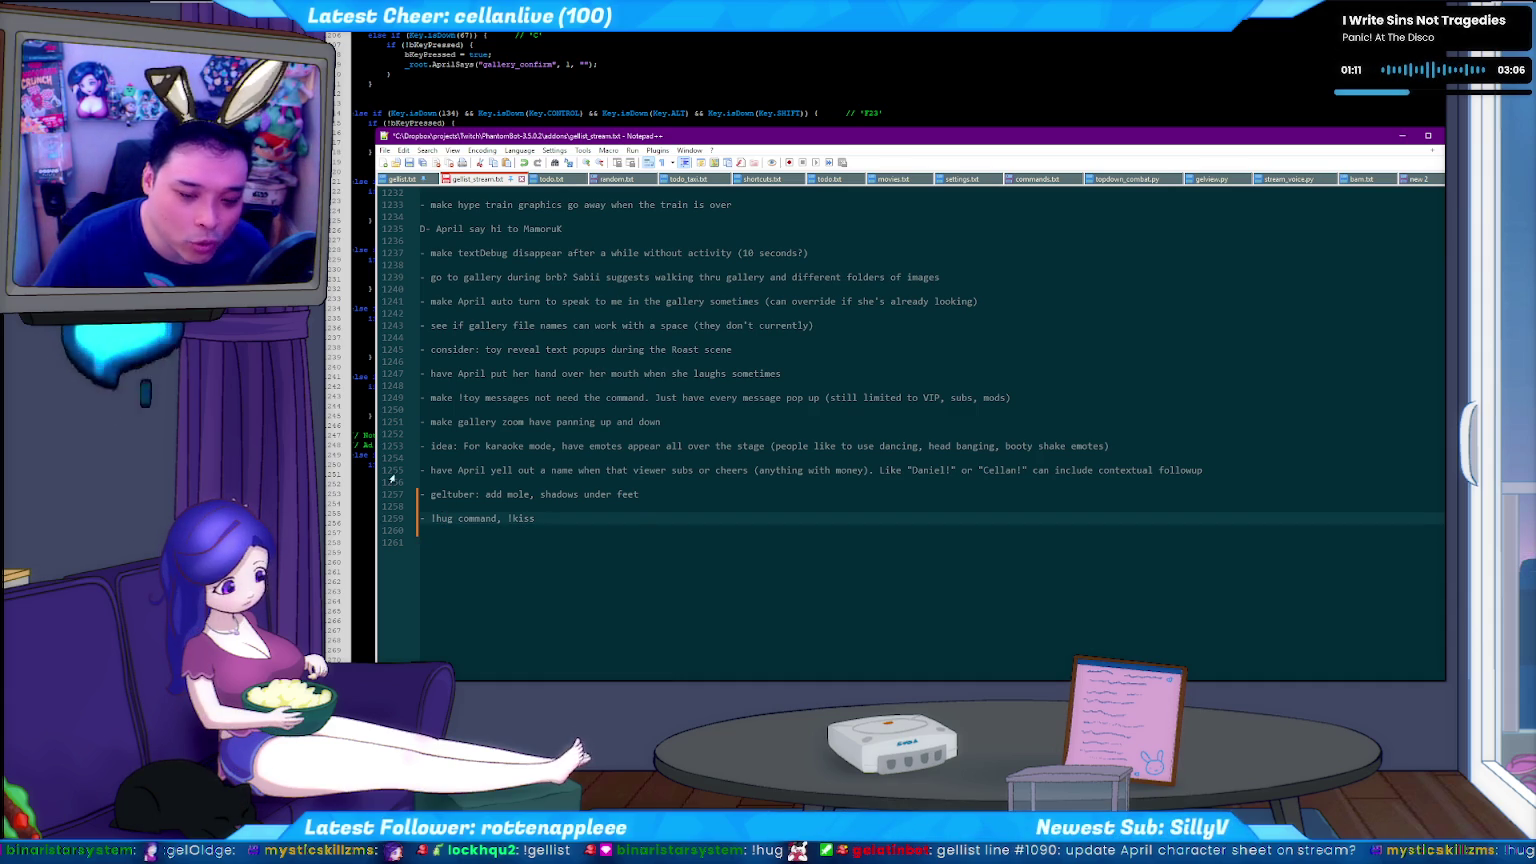
left_click(363, 421)
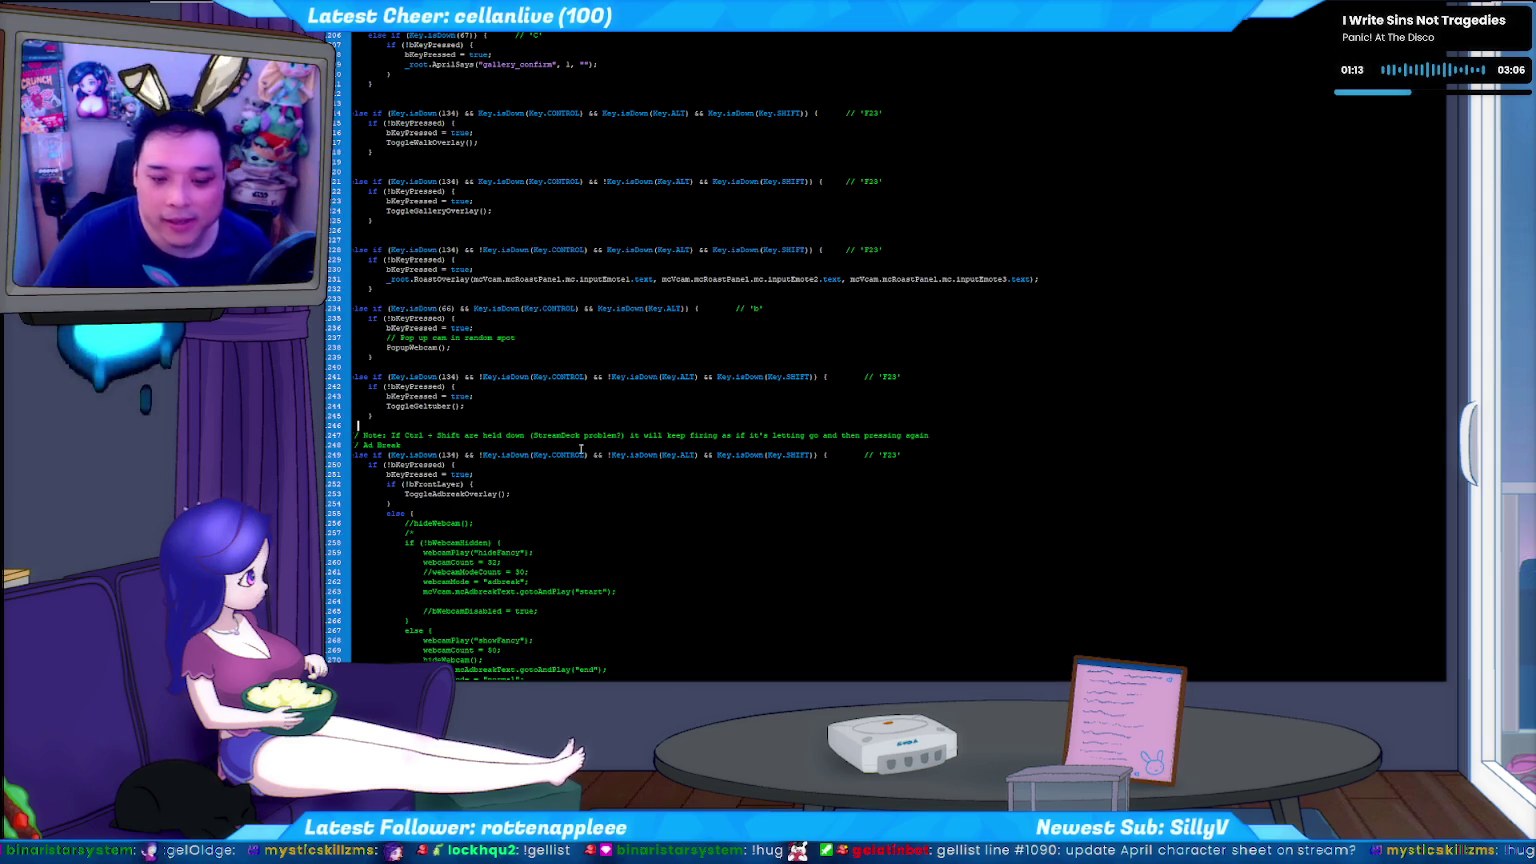
Review the key-handling code, then return to Notepad++ showing the shortcuts.txt hotkey list.
key("alt+Tab")
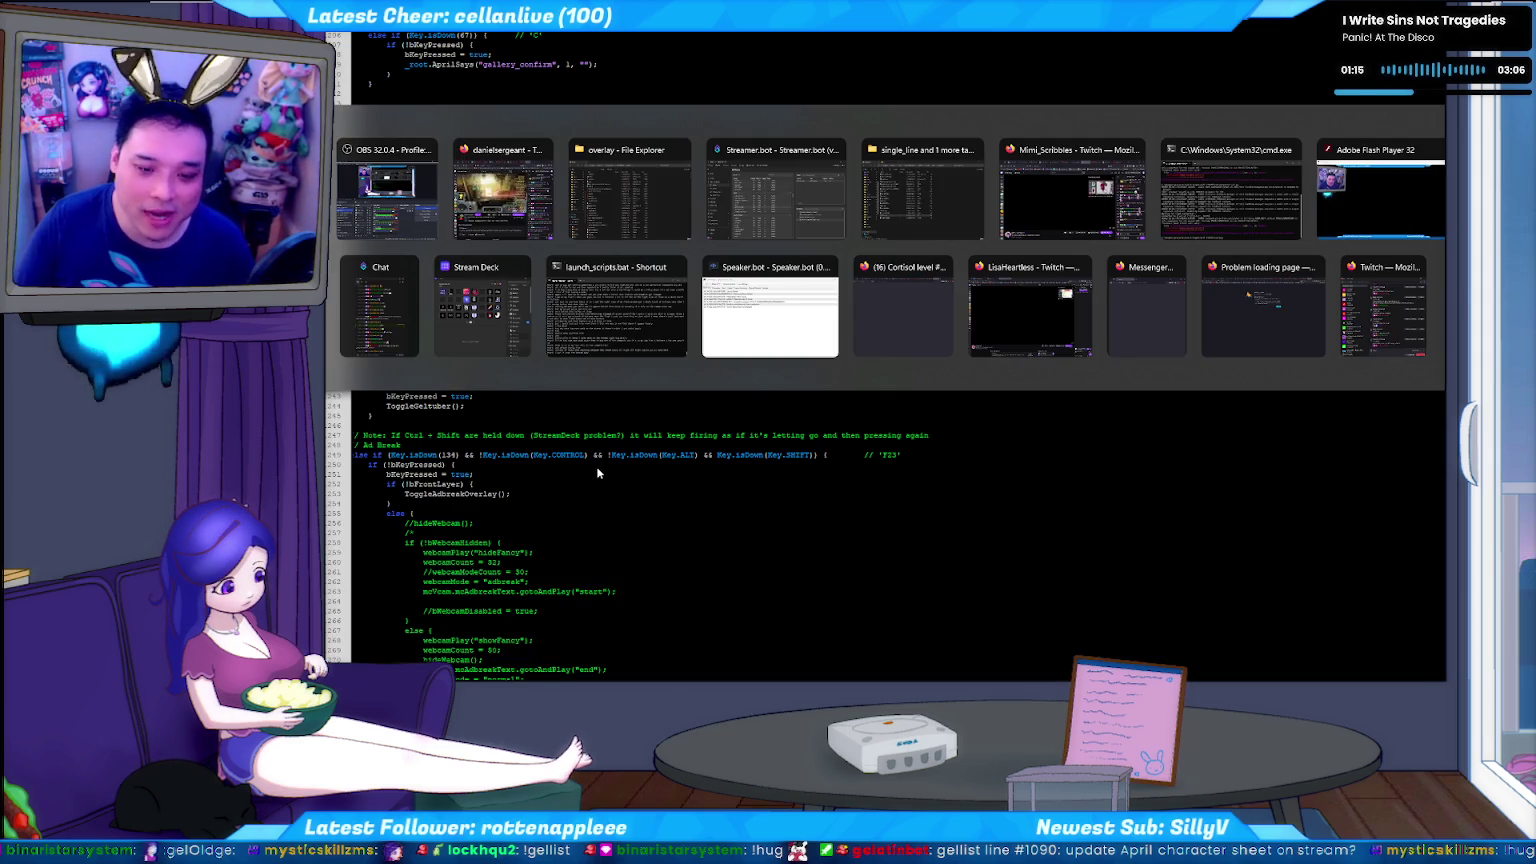
left_click(598, 444)
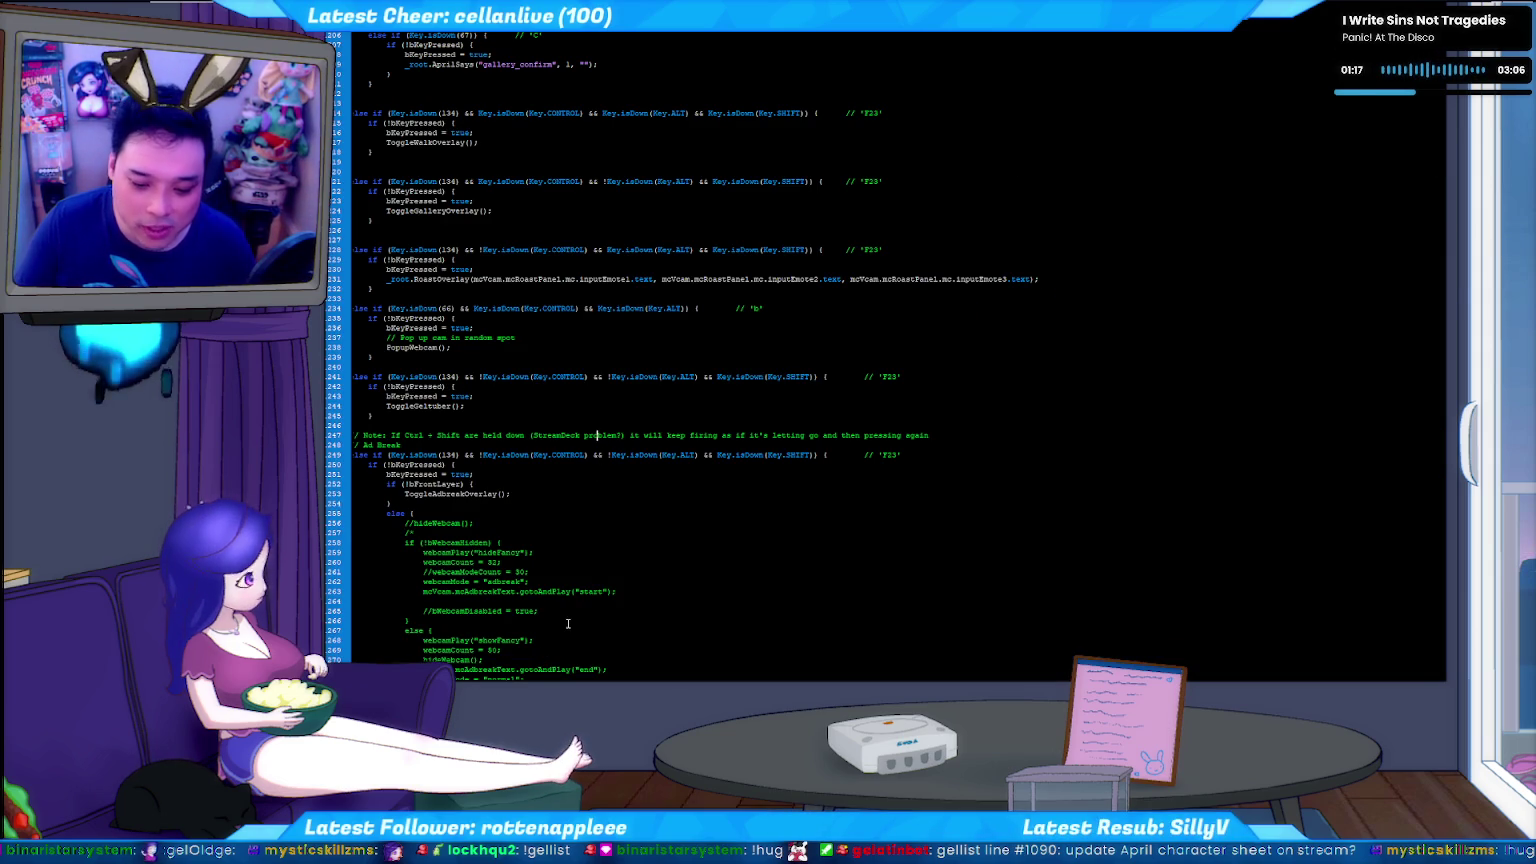
key("alt+Tab")
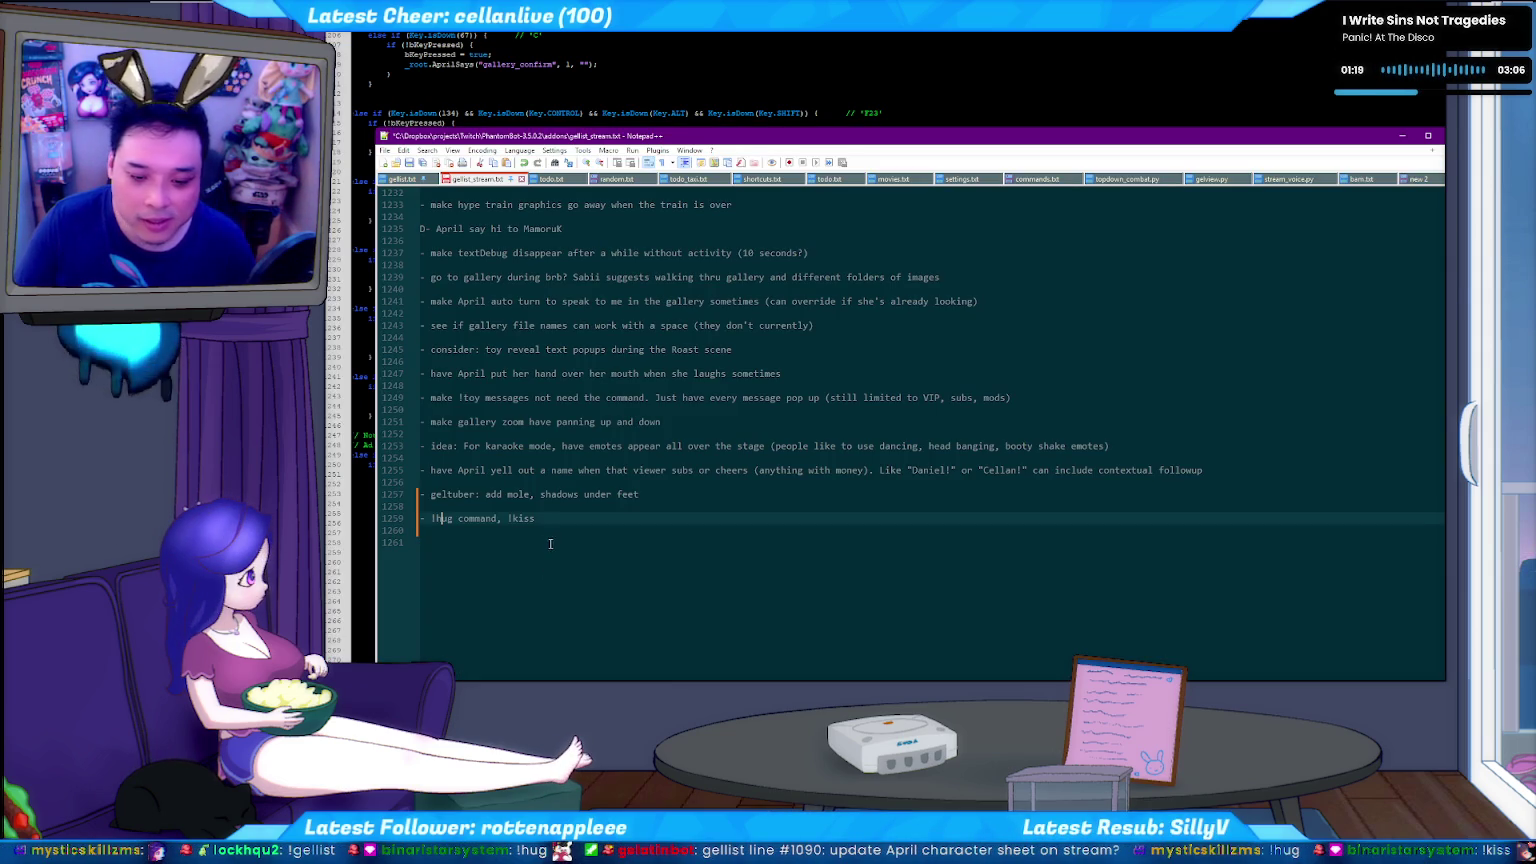
left_click(358, 452)
left_click(529, 423)
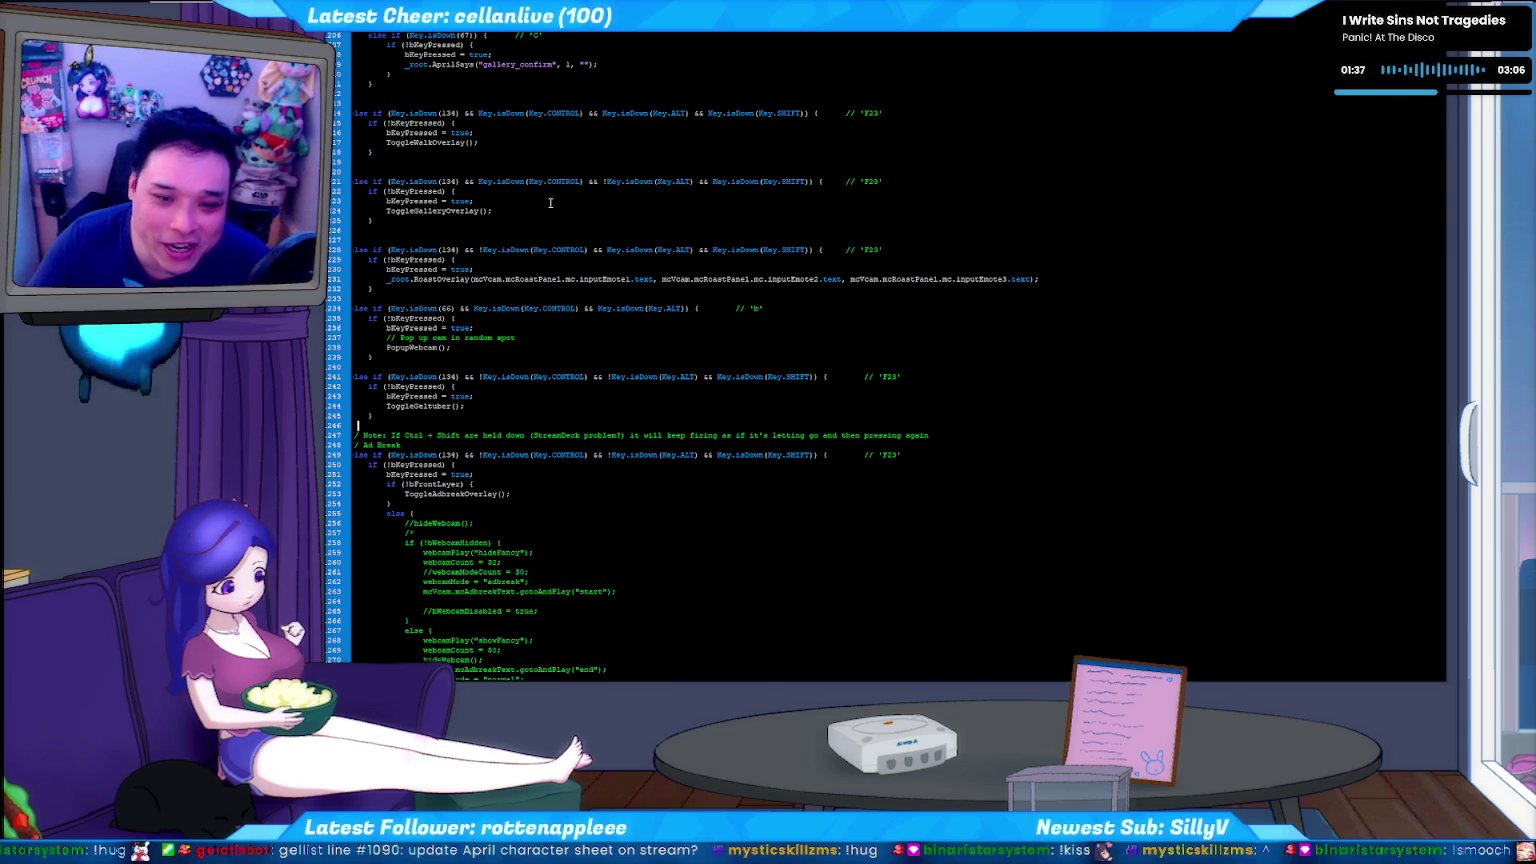
key("ctrl+Tab")
key("ctrl+Tab")
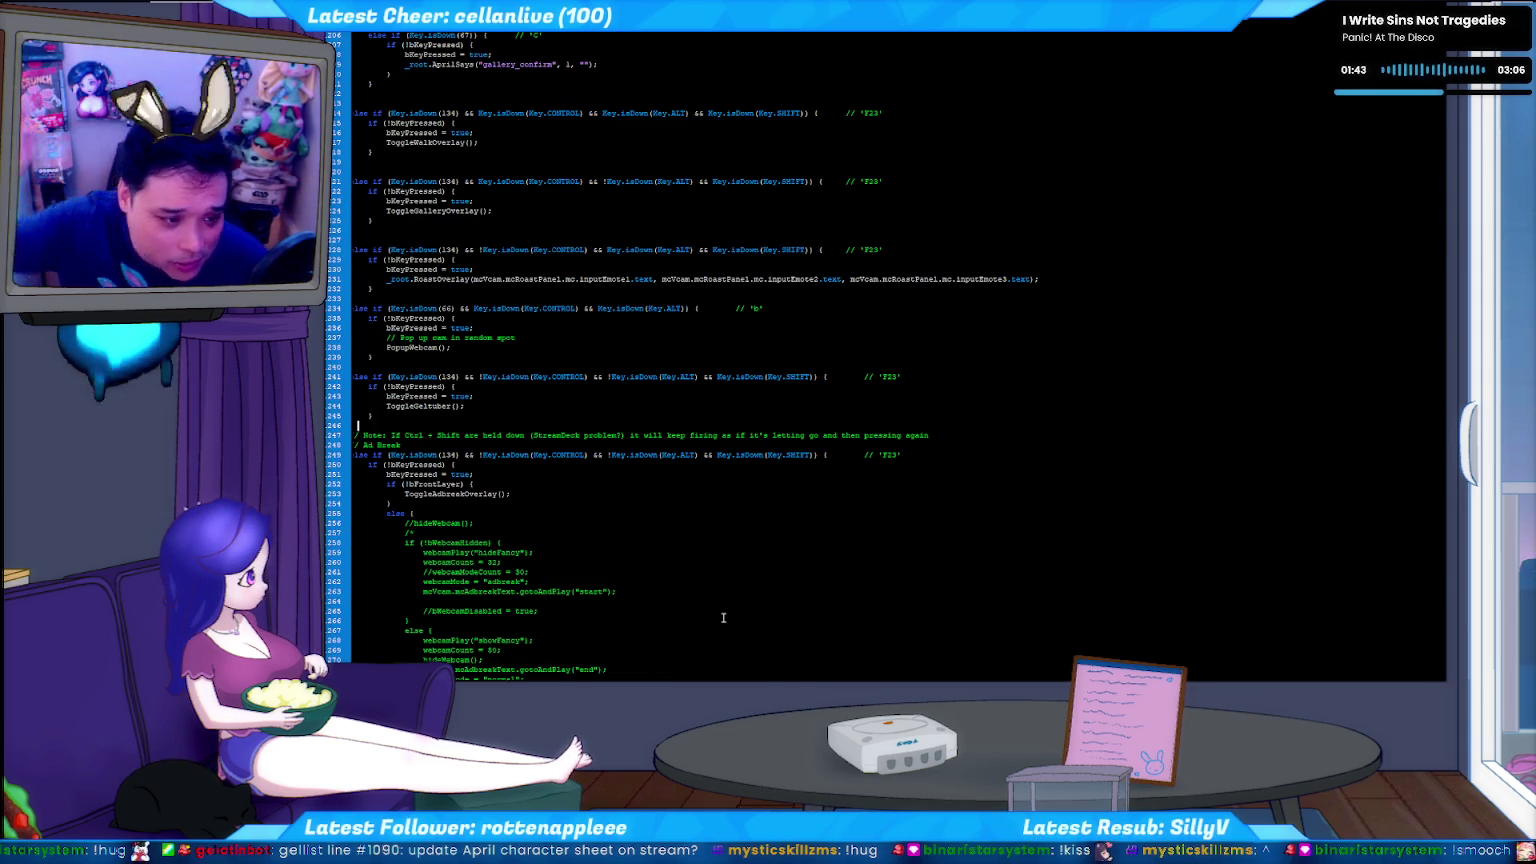
key("alt+Tab")
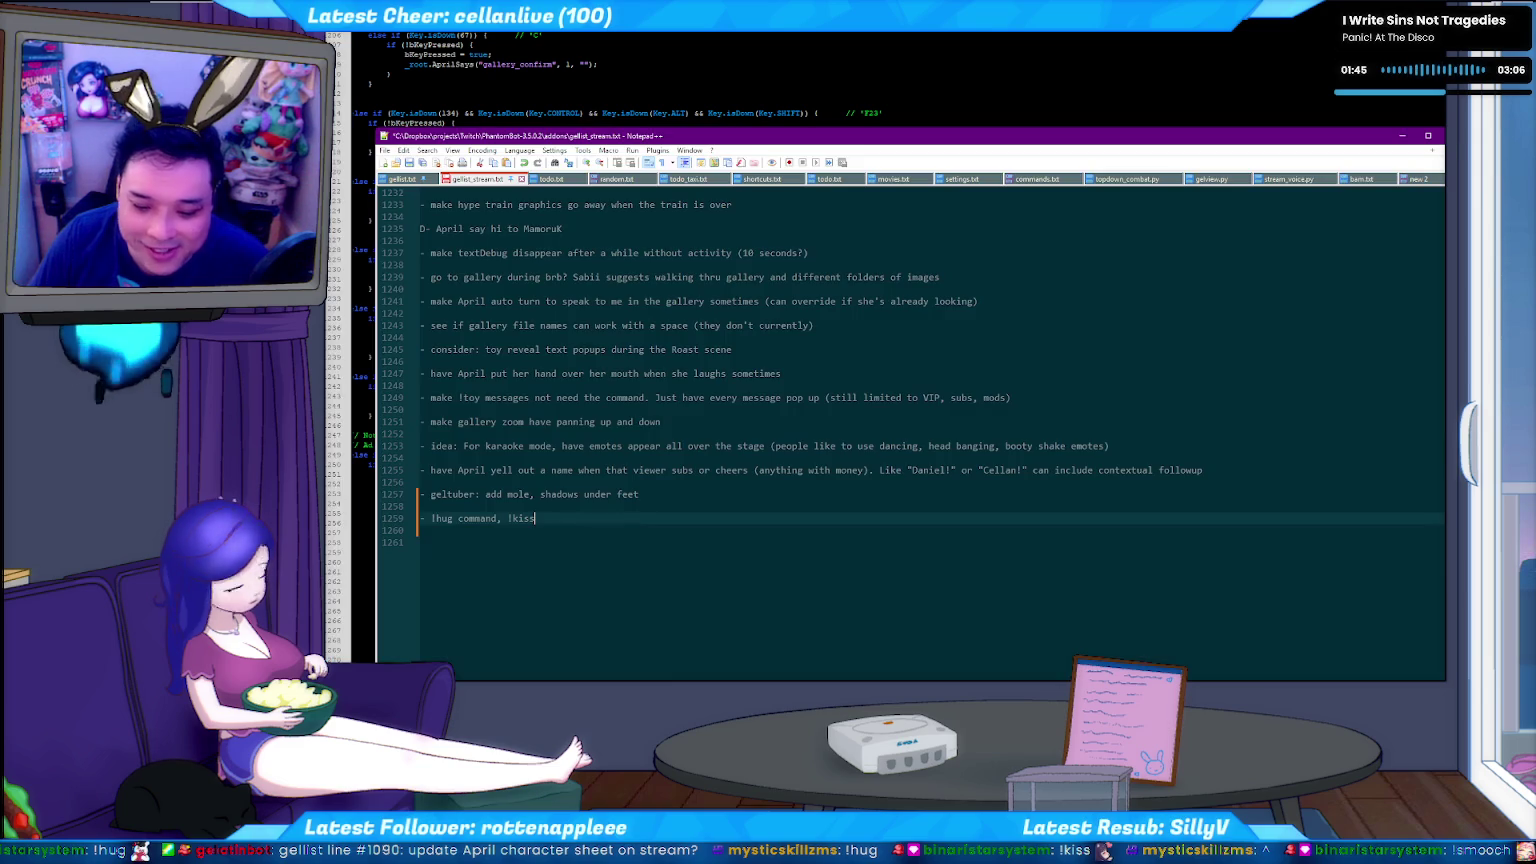
left_click(758, 179)
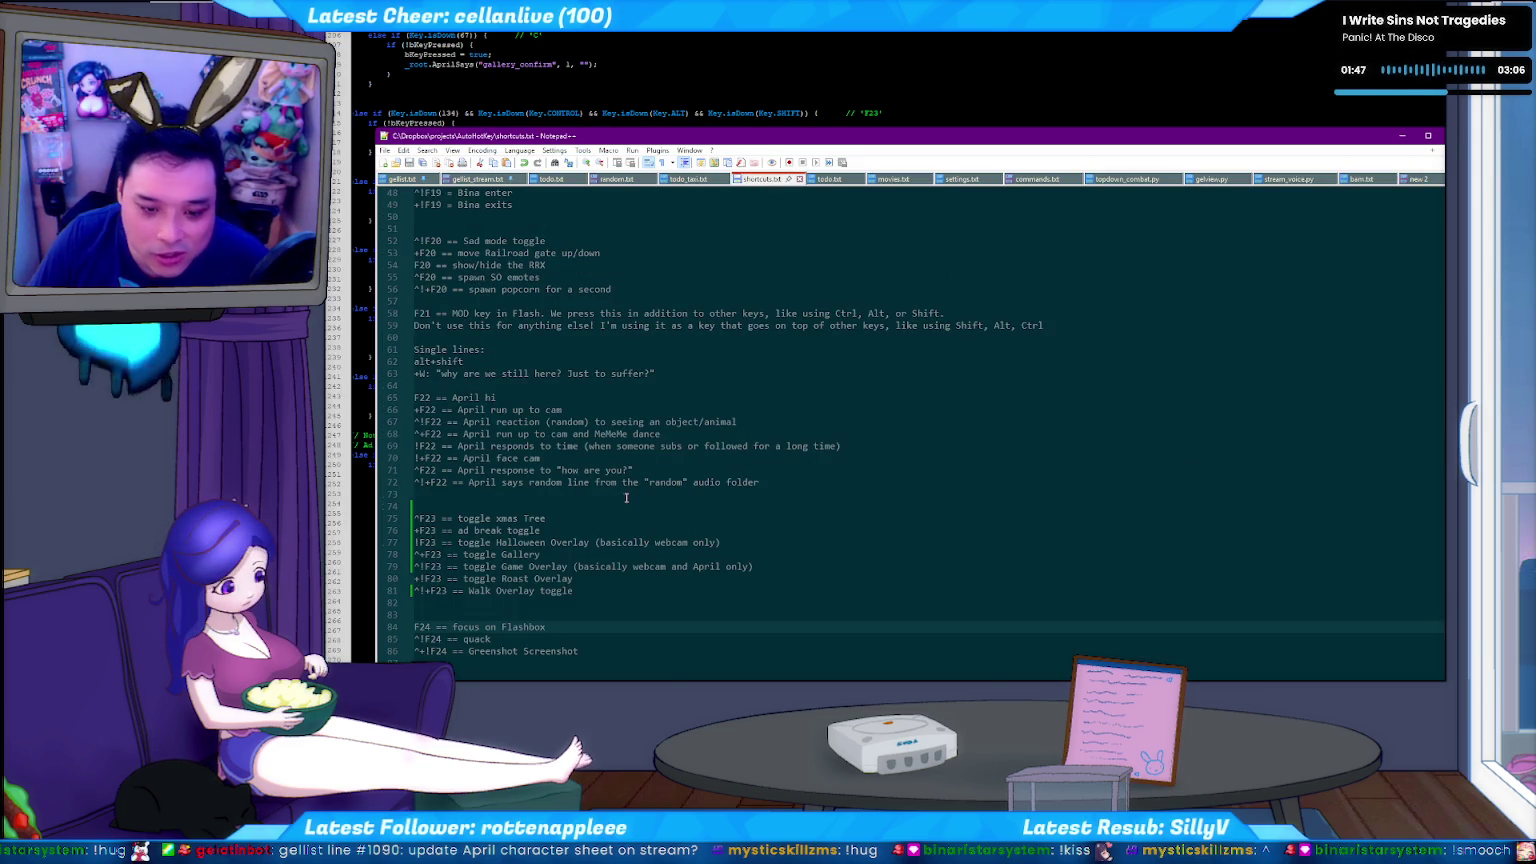
Move the 'spawn SO emotes' line above 'Sad mode toggle' in shortcuts.txt.
scroll(452, 432, "down", 3)
scroll(452, 432, "down", 2)
scroll(452, 432, "up", 2)
scroll(500, 425, "up", 4)
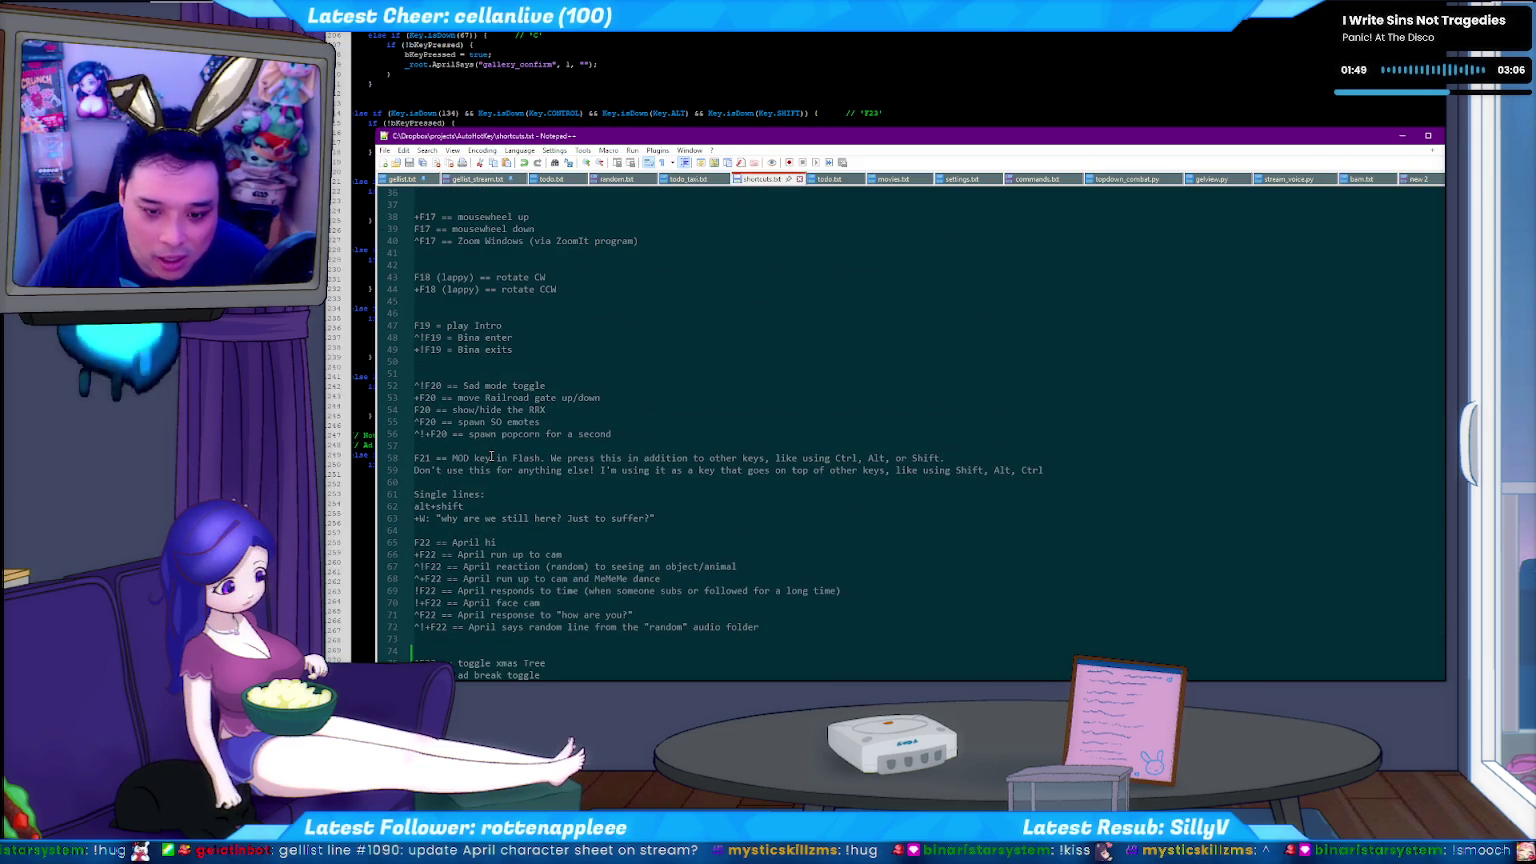
left_click(675, 437)
scroll(600, 400, "up", 4)
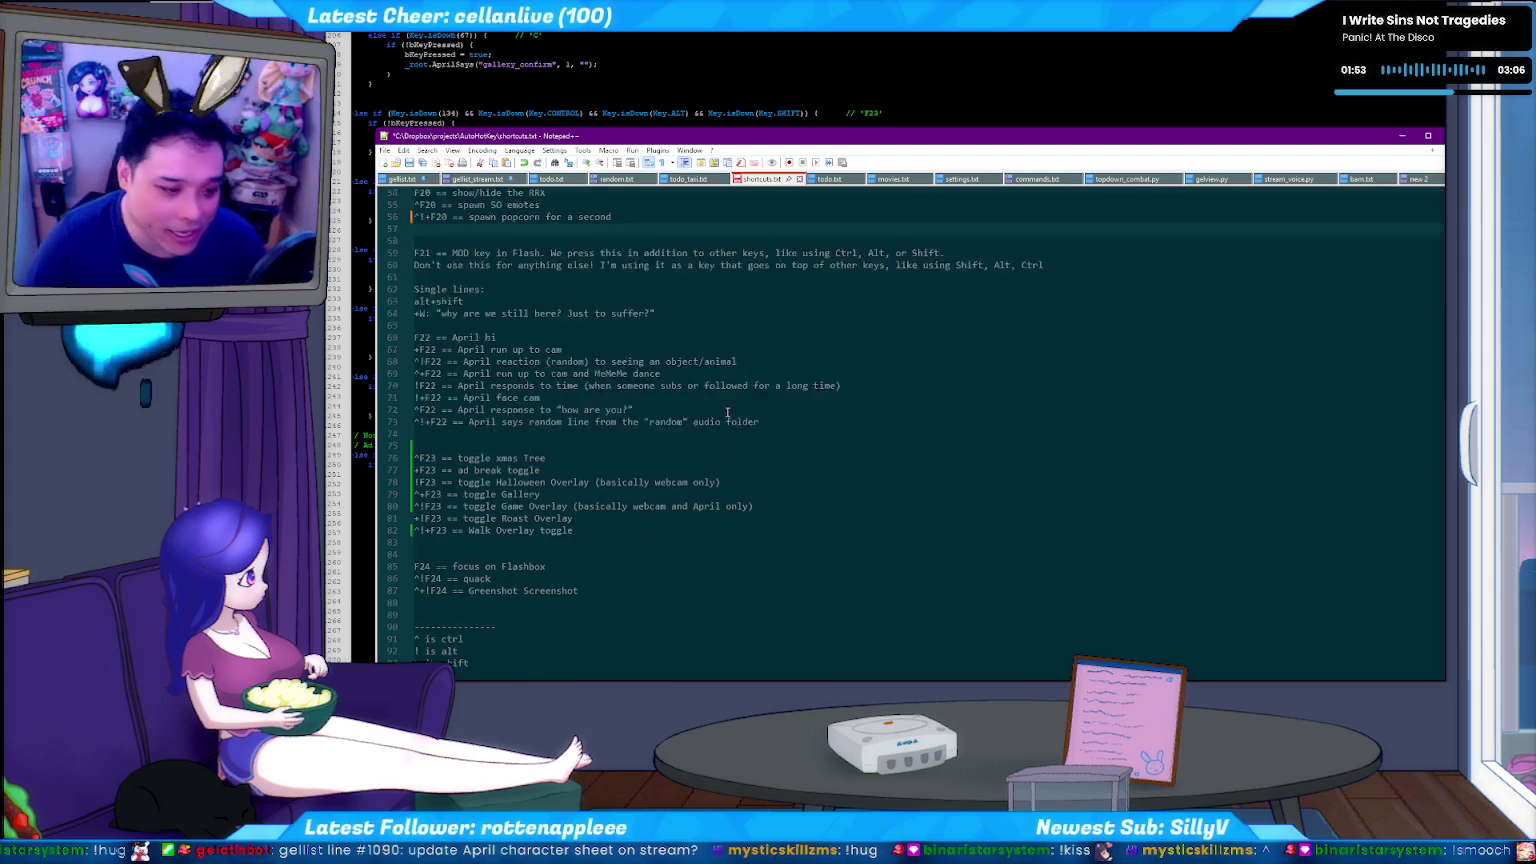
scroll(481, 368, "up", 4)
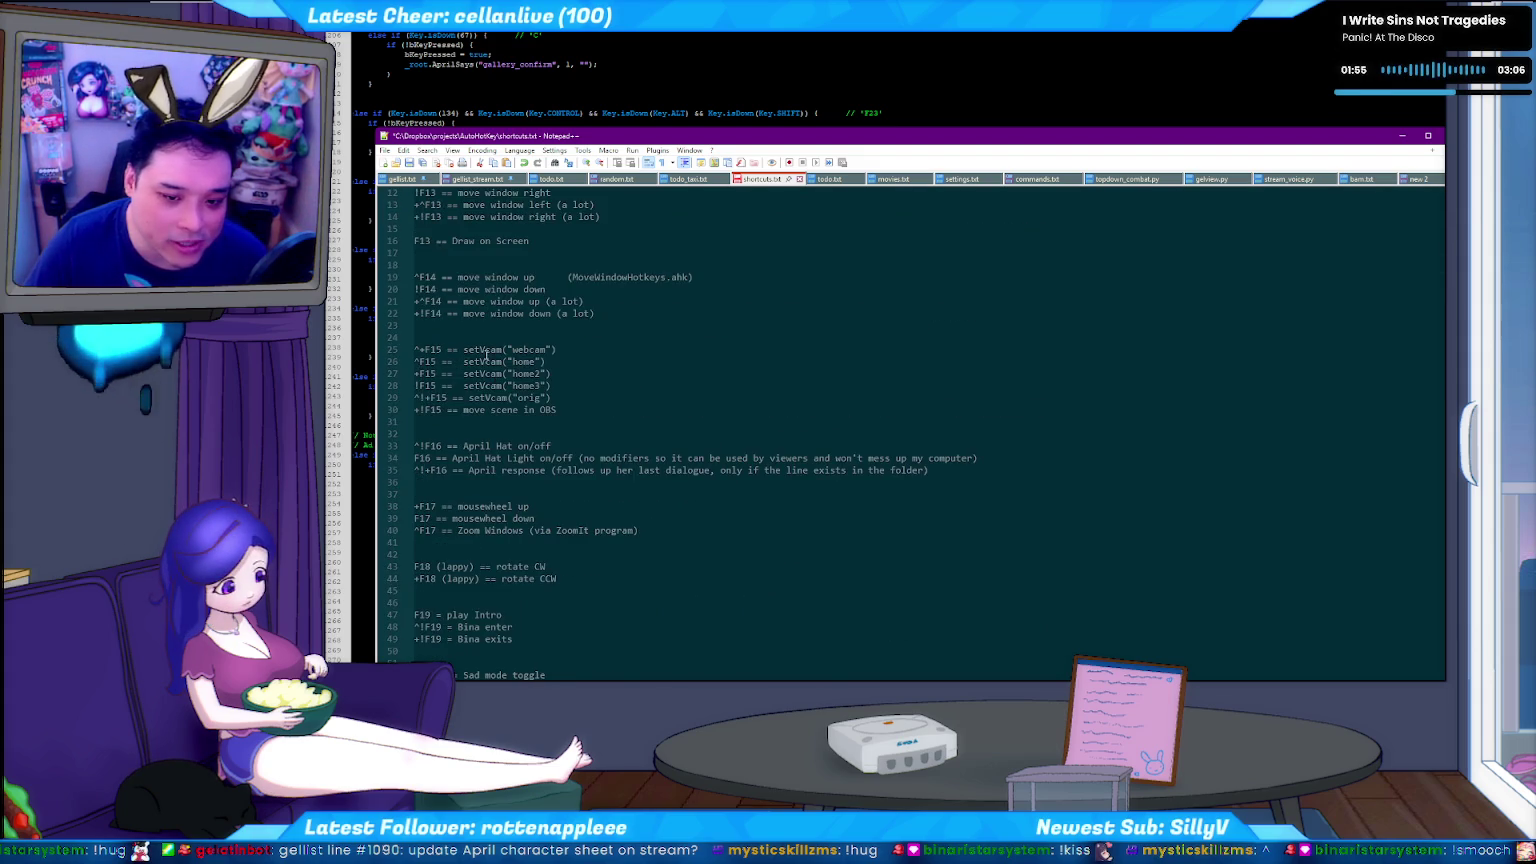
scroll(481, 368, "up", 4)
scroll(470, 340, "down", 6)
scroll(459, 305, "down", 6)
scroll(459, 305, "down", 7)
scroll(465, 305, "down", 2)
scroll(472, 305, "up", 7)
scroll(482, 305, "up", 6)
scroll(482, 305, "down", 4)
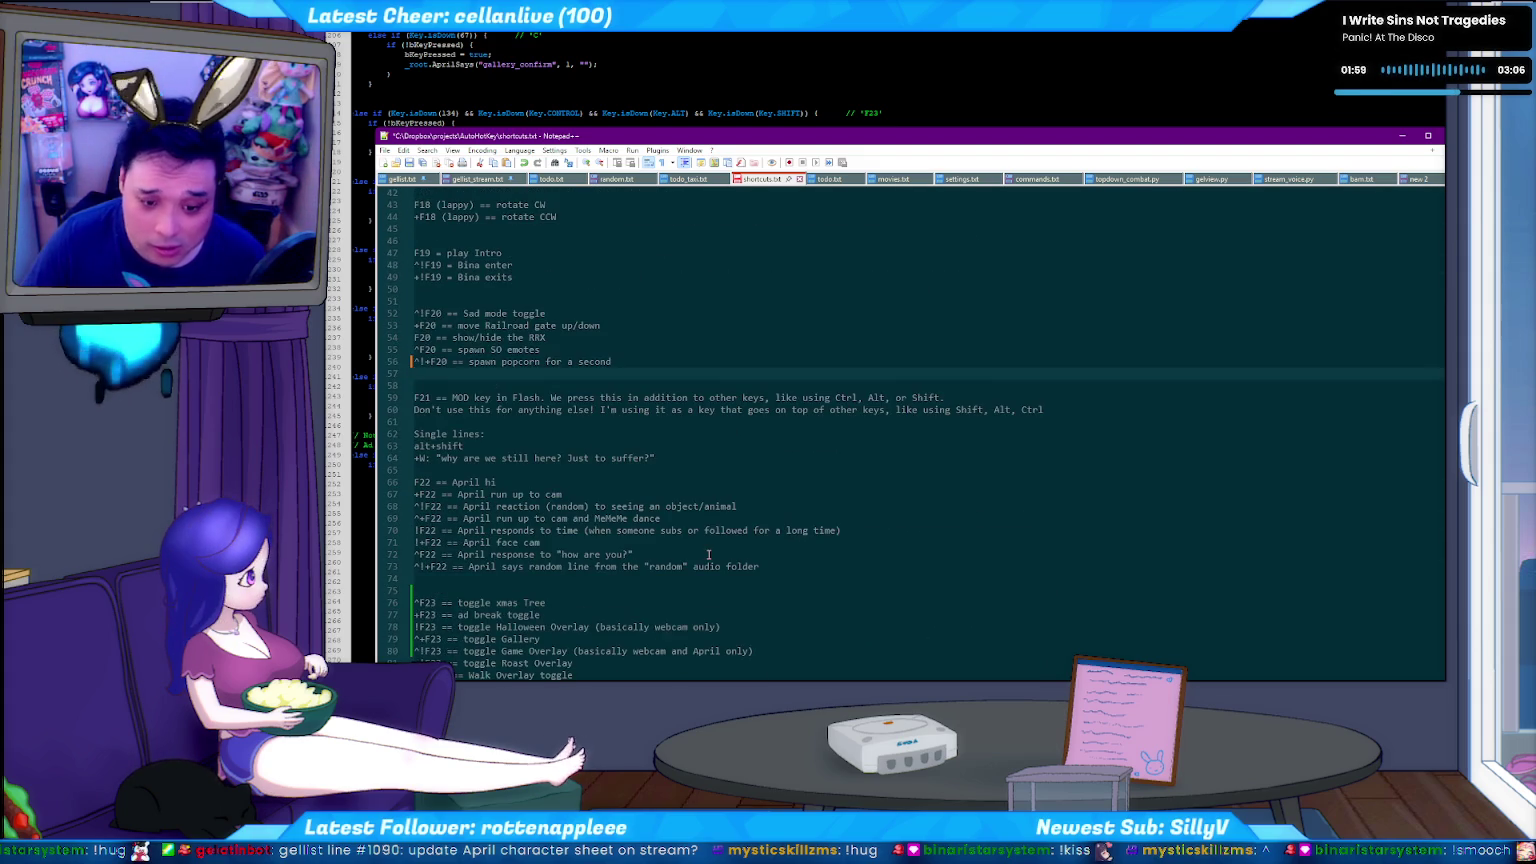
scroll(560, 430, "down", 3)
scroll(592, 425, "up", 4)
left_click(590, 385)
key("Down")
key("Down")
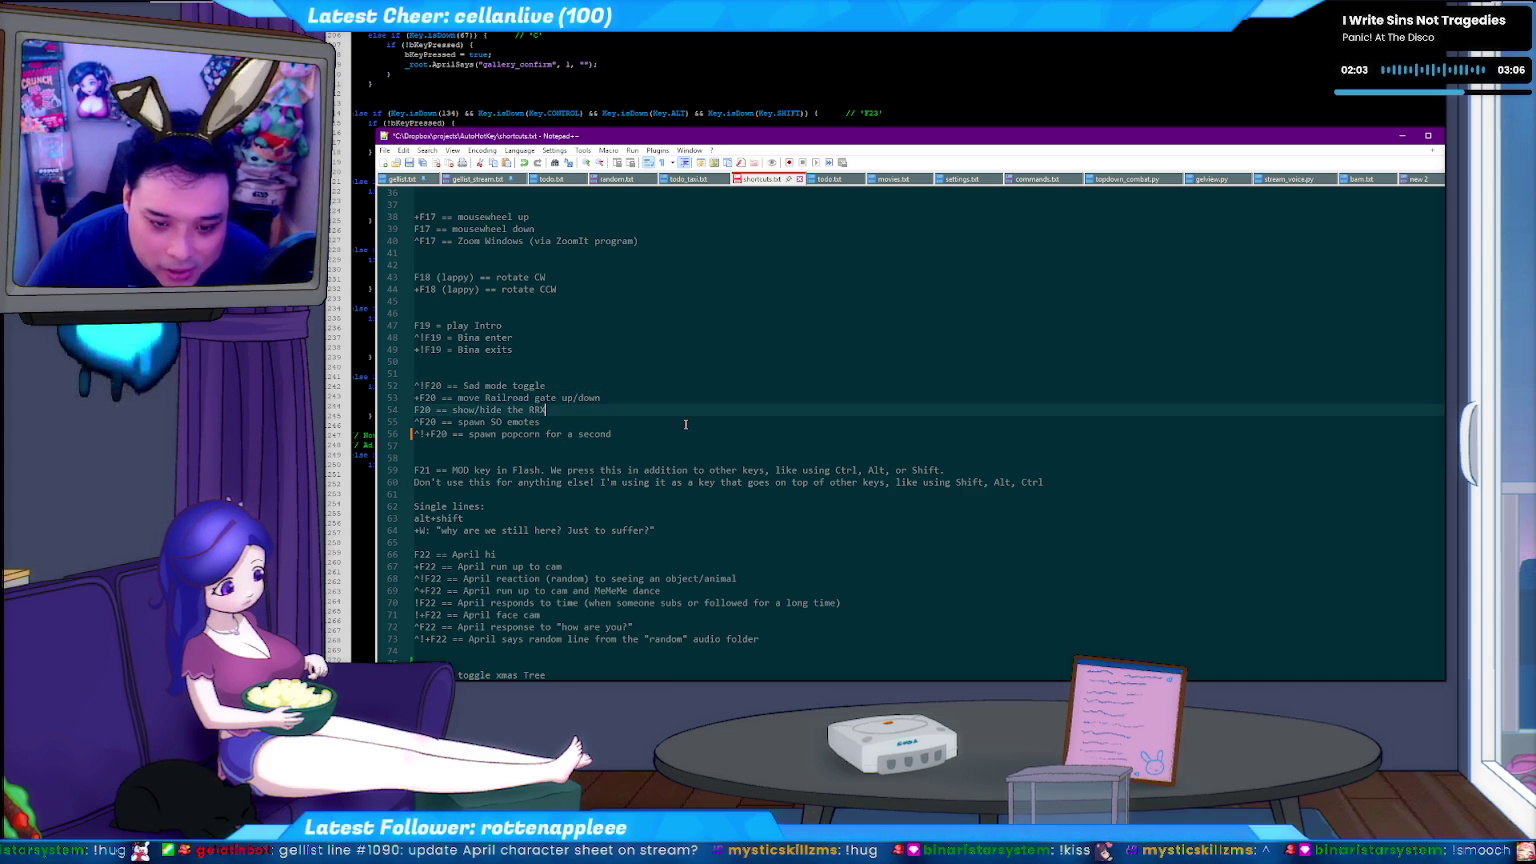
key("Down")
key("shift+Up")
key("Delete")
key("Up")
key("Up")
key("Up")
key("Up")
key("Return")
key("Return")
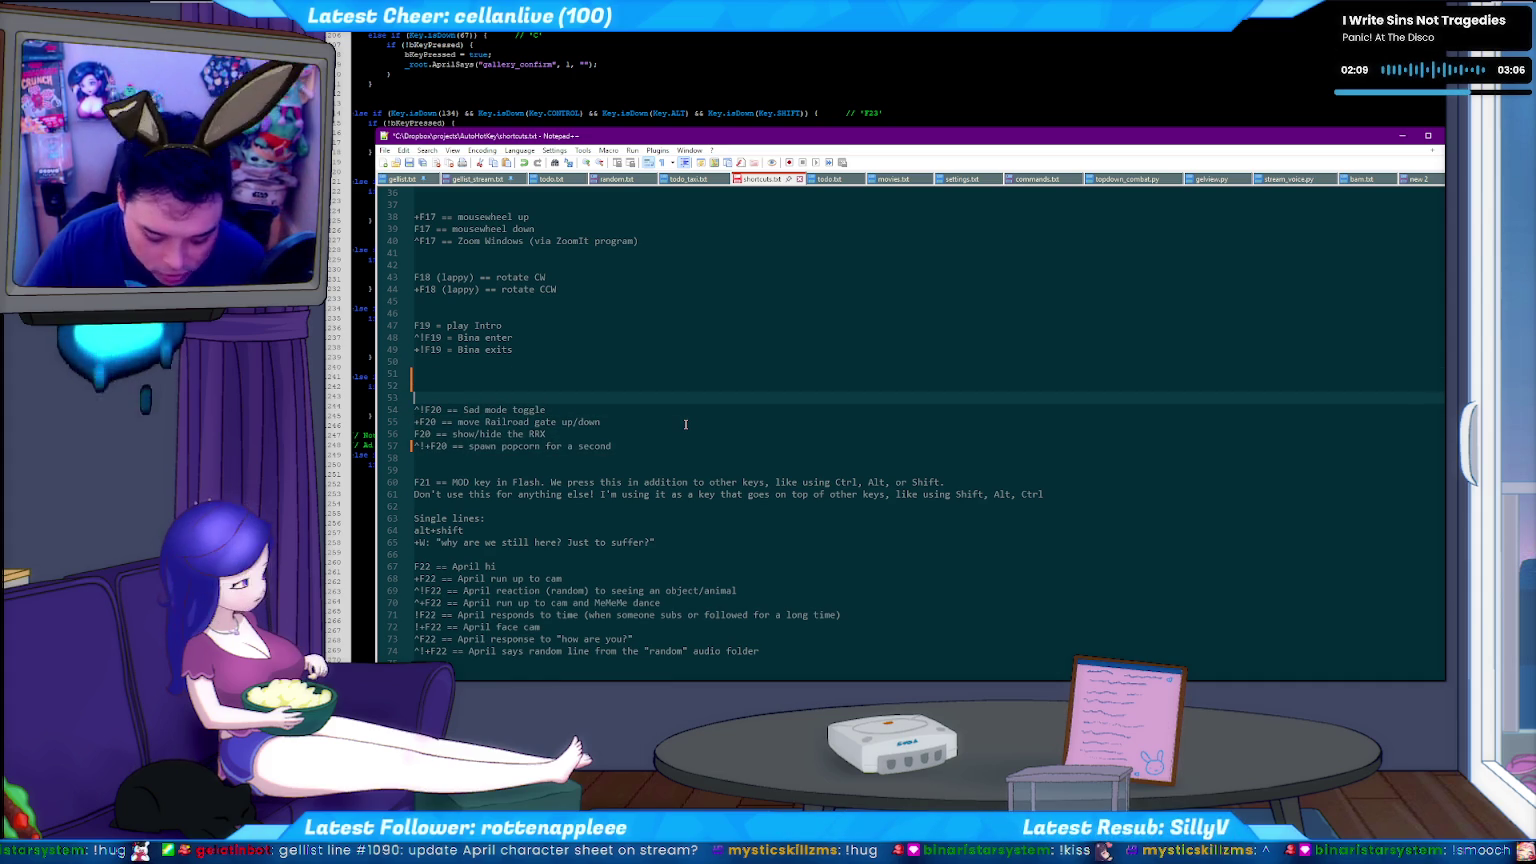
key("BackSpace")
key("ctrl+shift+Down")
key("ctrl+shift+Down")
key("ctrl+shift+Down")
key("ctrl+v")
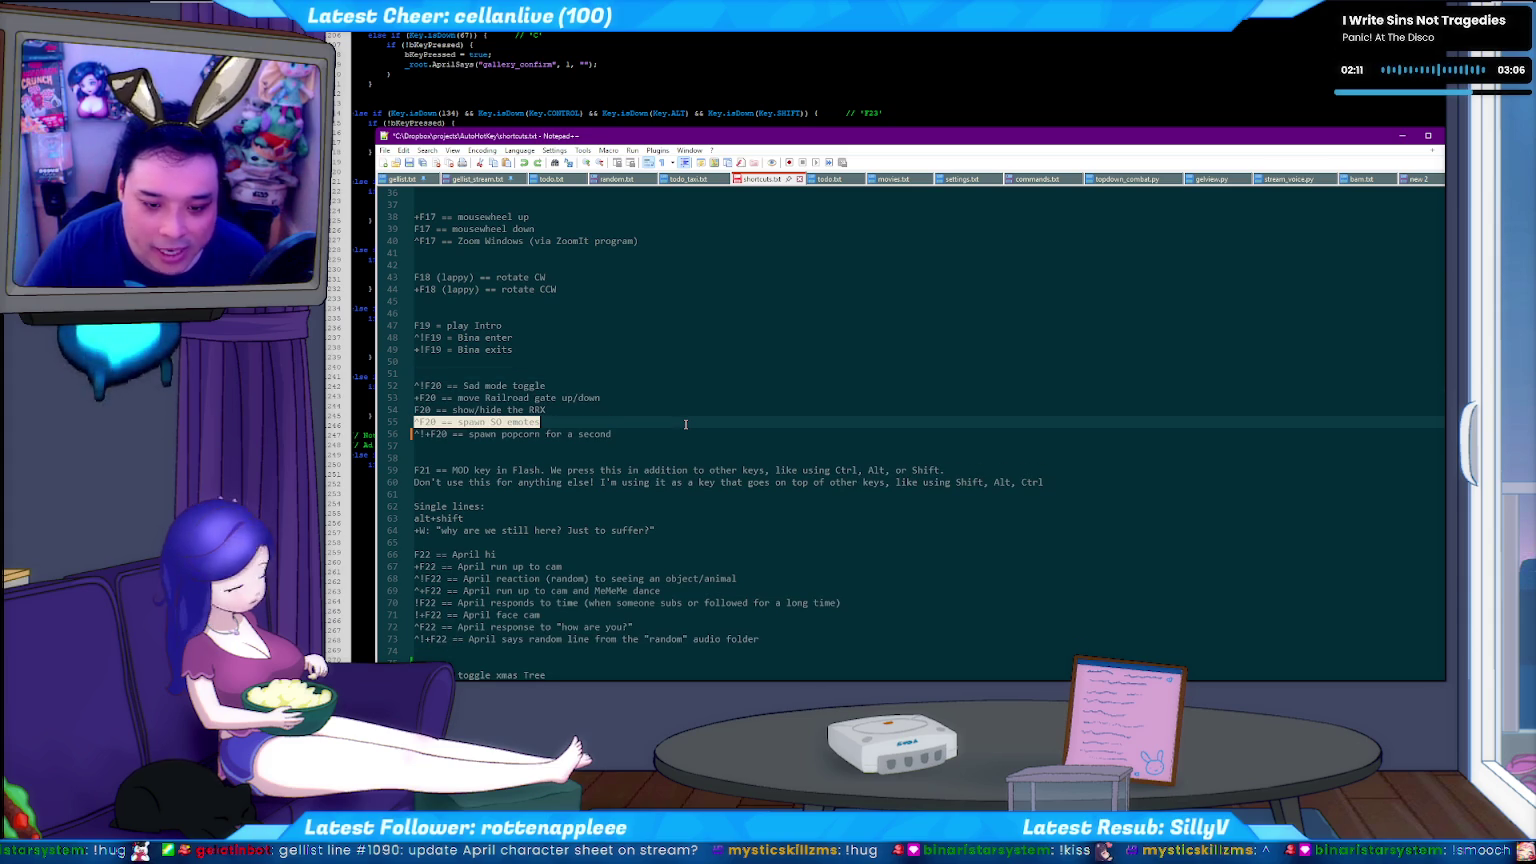
key("ctrl+shift+Up")
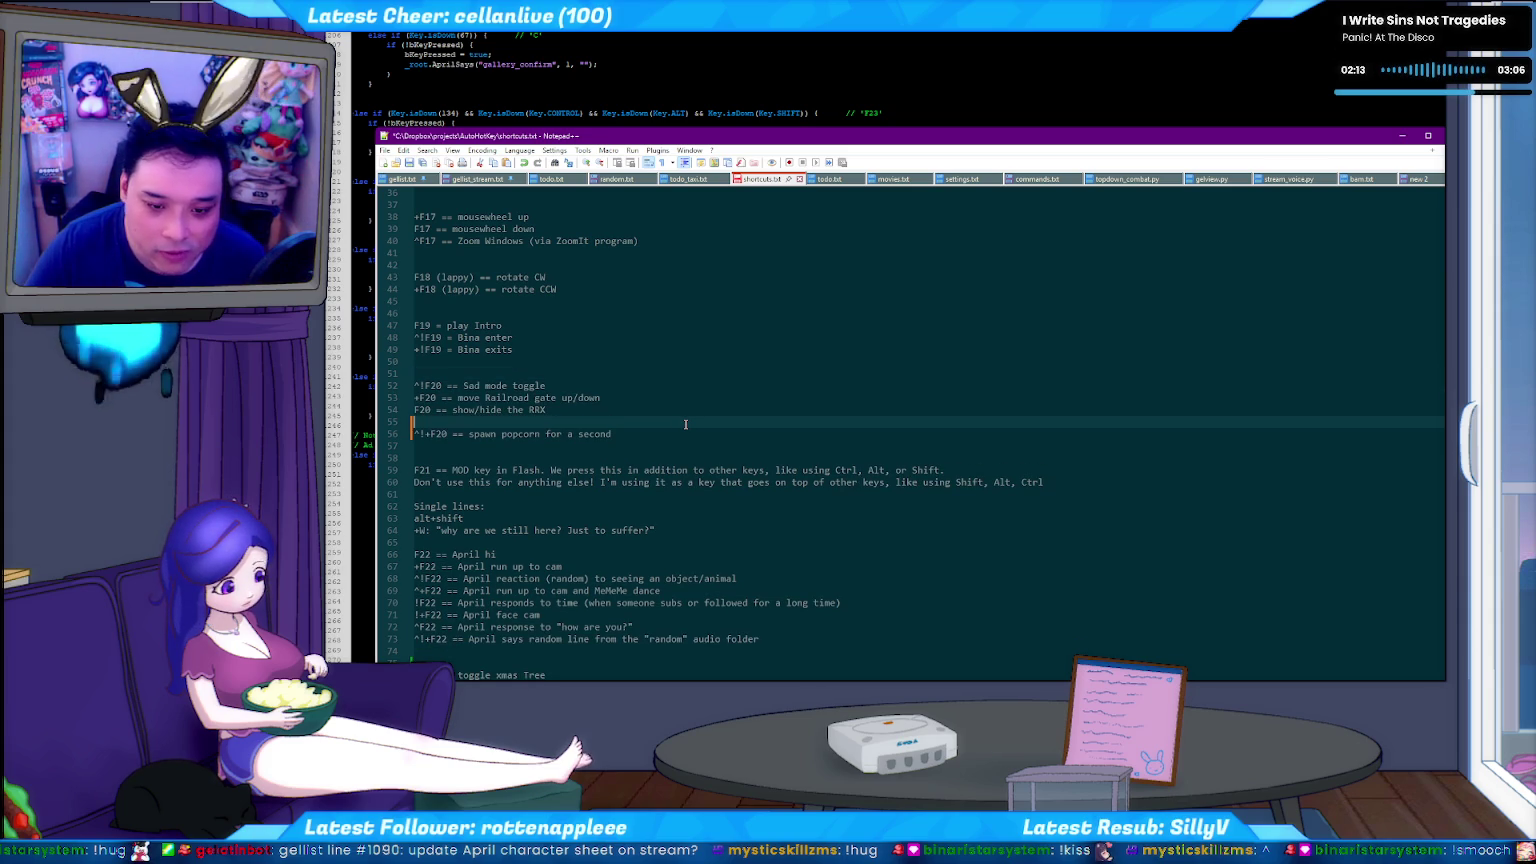
key("ctrl+shift+Up")
key("ctrl+shift+Up")
type("^F20 == spawn 50 emotes")
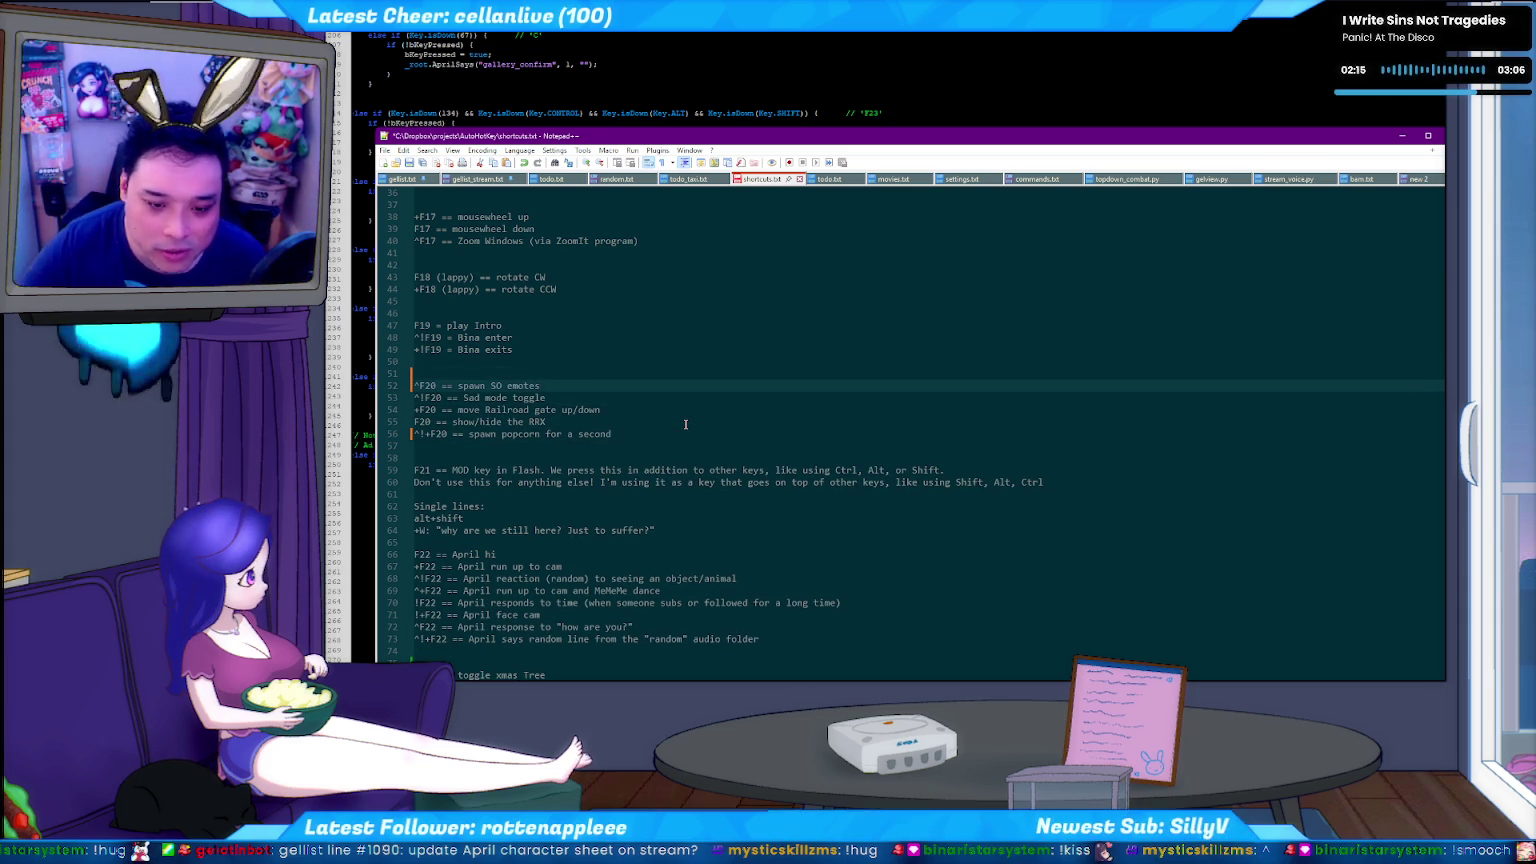
Move 'F20 == show/hide the RRX' to the top of the F20 group.
key("Down")
key("Down")
key("Down")
key("shift+End")
key("End")
key("ctrl+shift+Up")
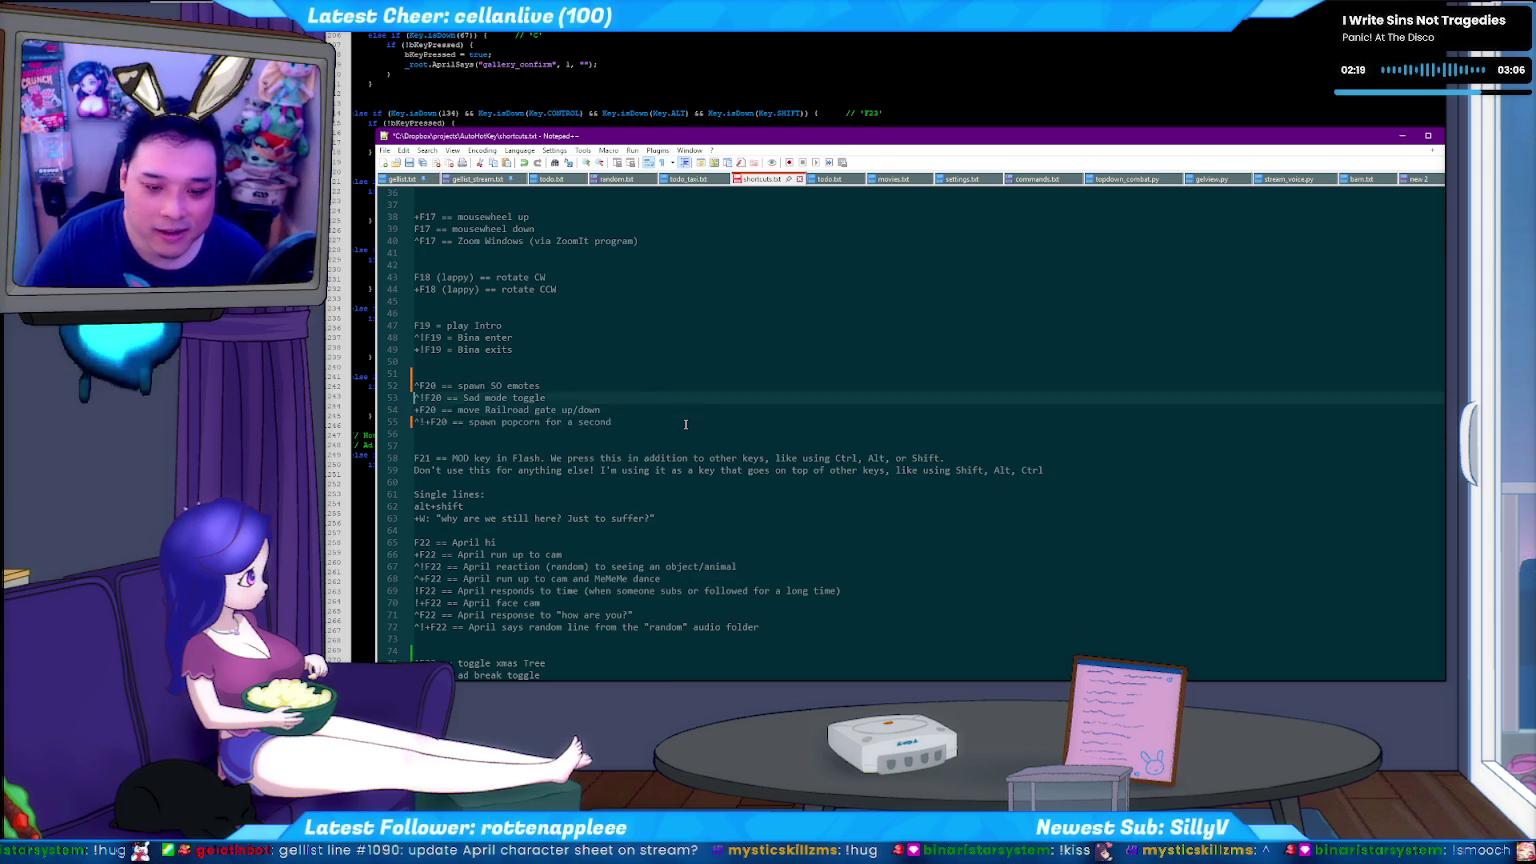
key("ctrl+shift+Up")
key("ctrl+shift+Up")
Clear the 'move Railroad gate up/down' line and reposition the resulting blank line.
scroll(657, 413, "down", 2)
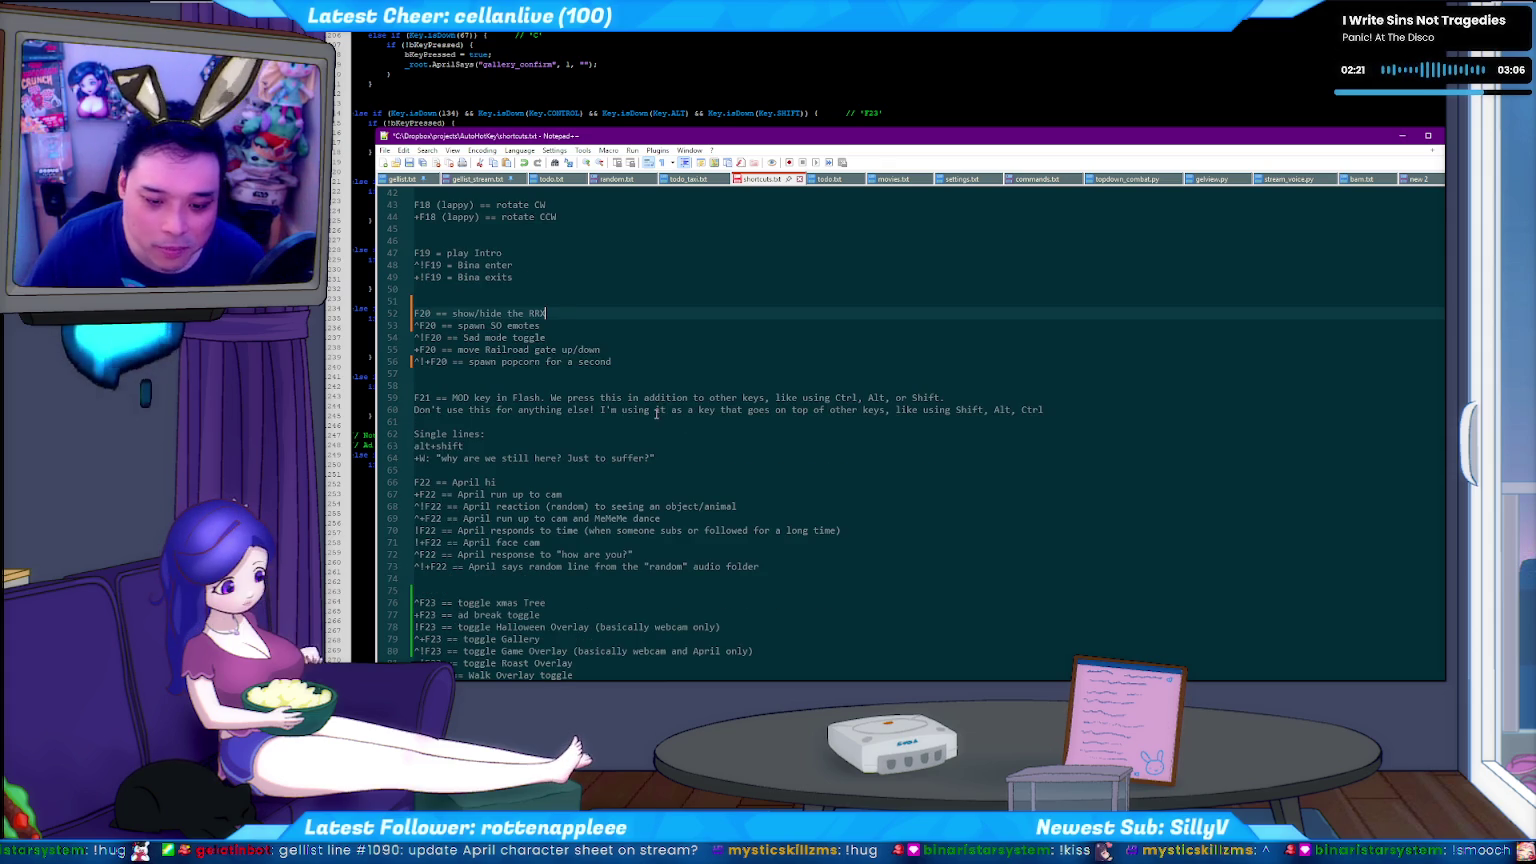
scroll(608, 409, "down", 5)
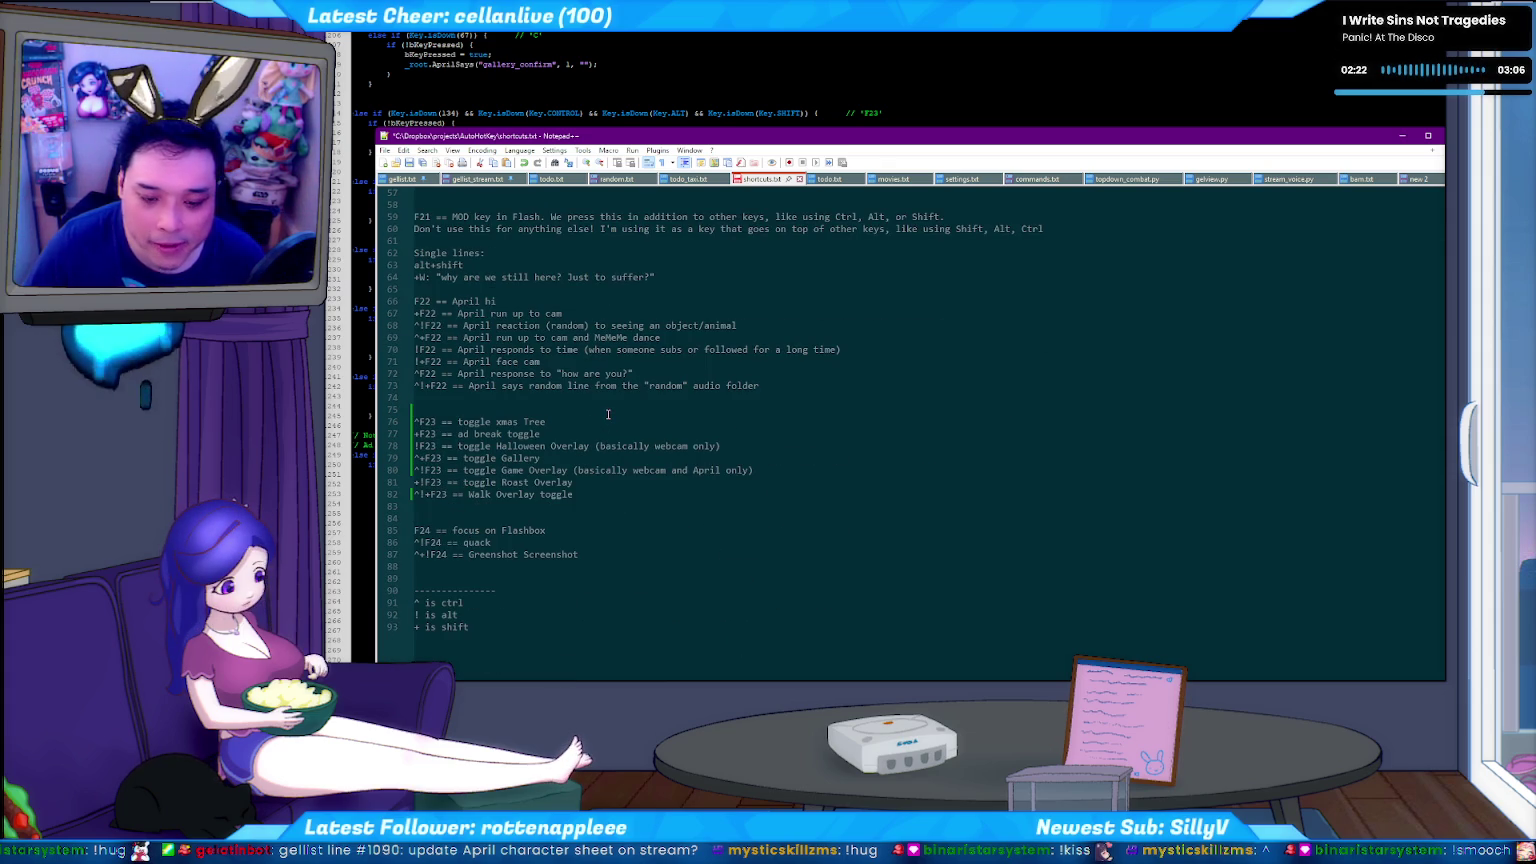
left_click(441, 411)
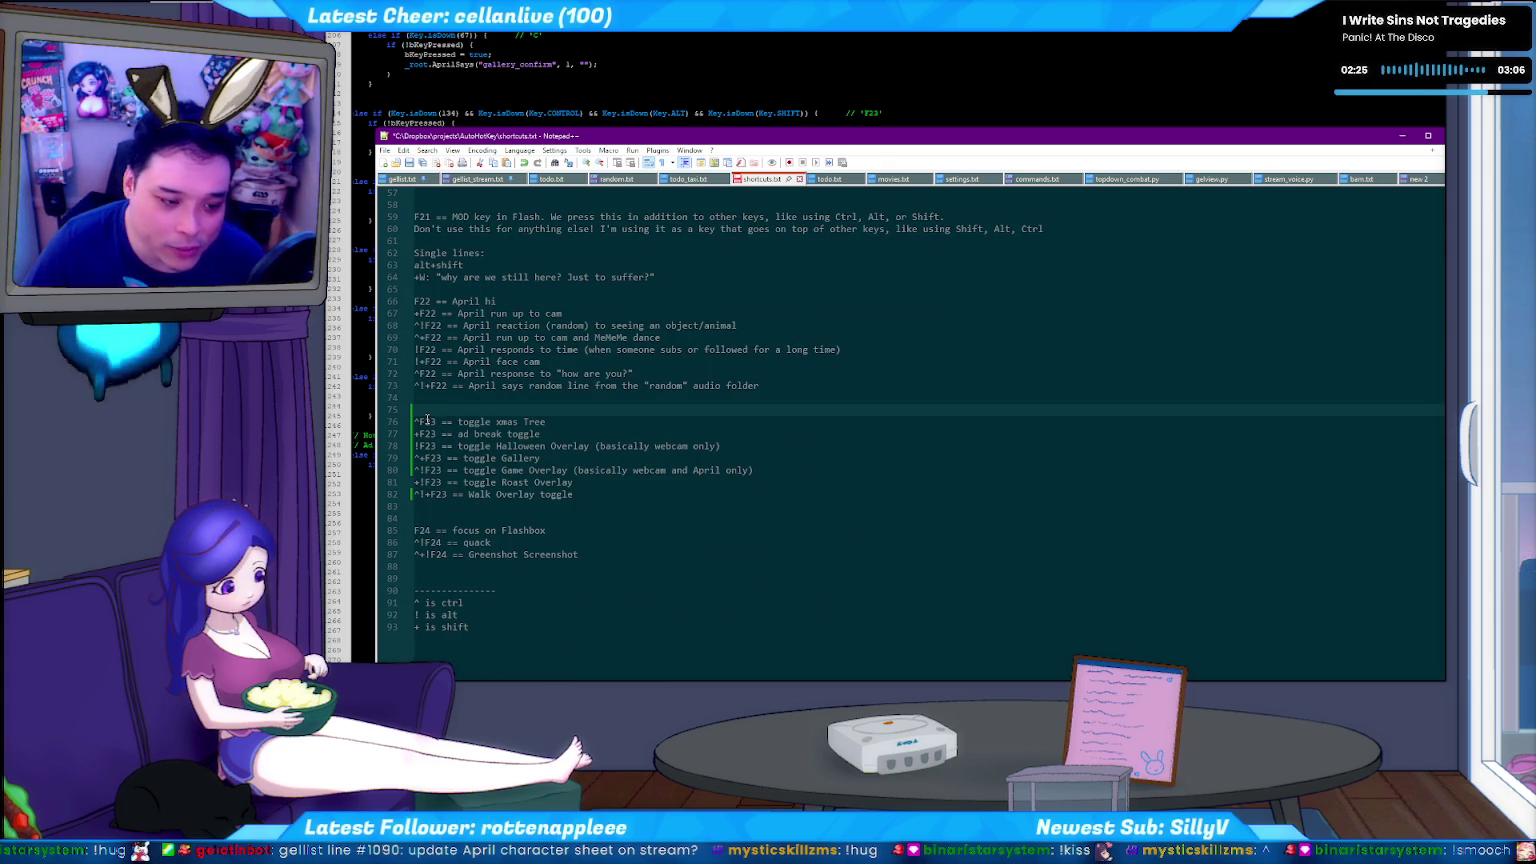
scroll(500, 400, "up", 4)
scroll(572, 373, "up", 2)
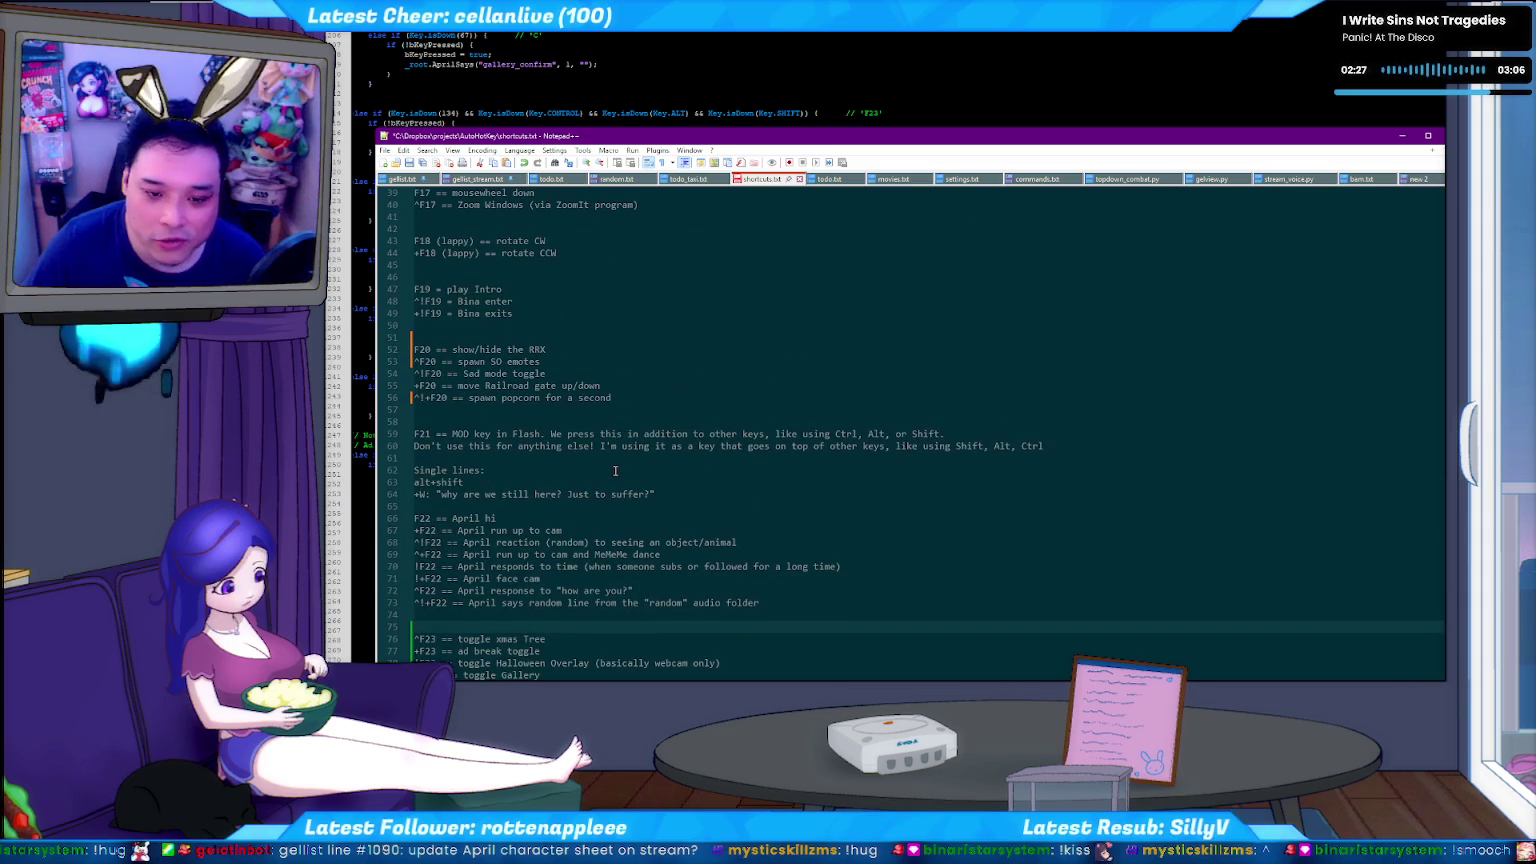
left_click(565, 373)
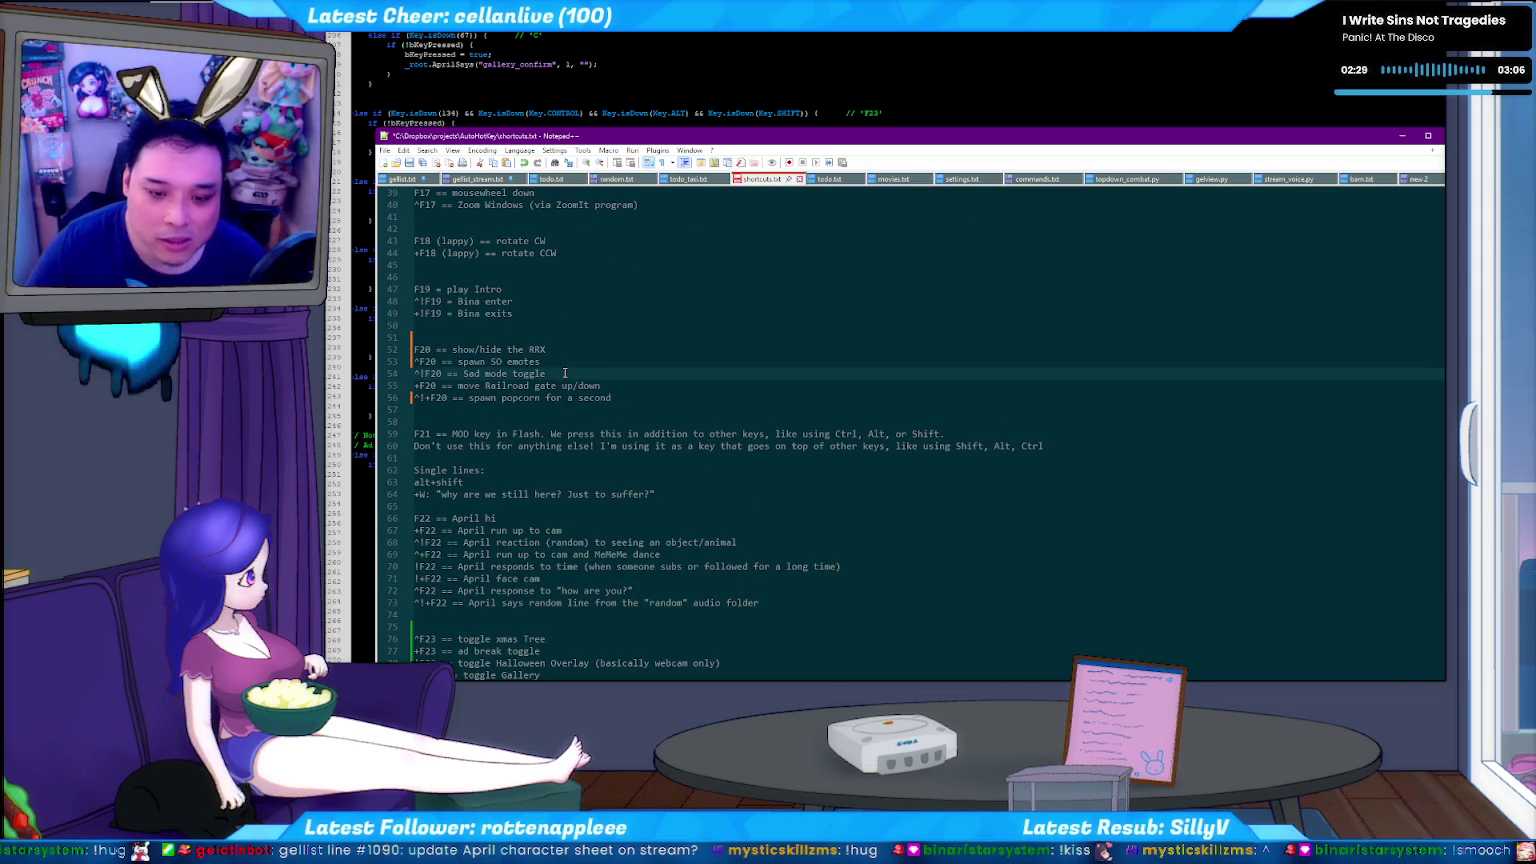
key("Down")
key("Home")
key("shift+End")
key("Delete")
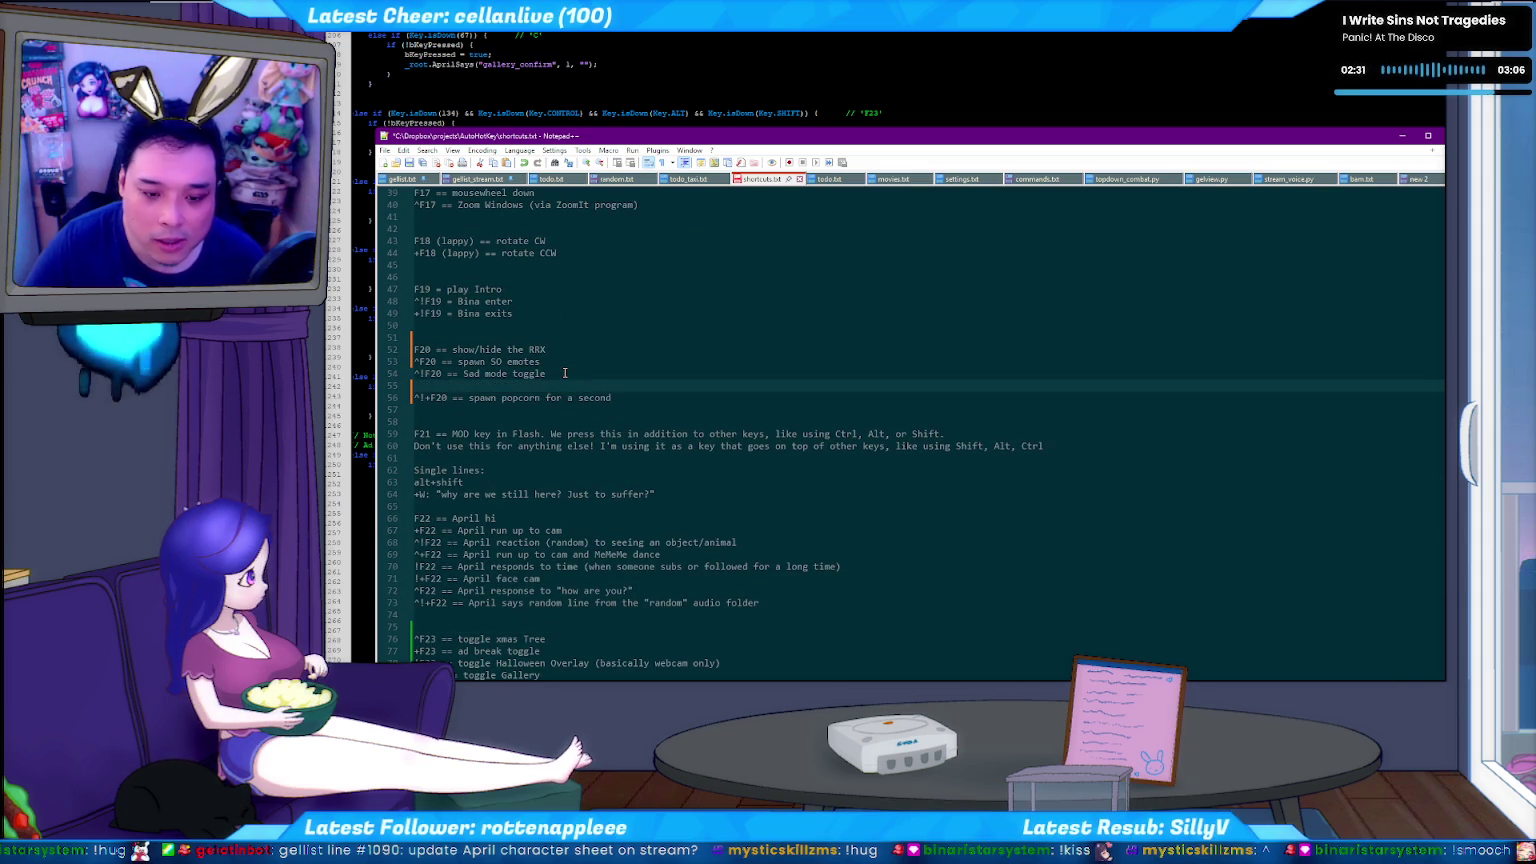
key("ctrl+shift+Up")
key("ctrl+shift+Up")
key("ctrl+shift+Down")
type("+F20 == move Railroad gate up/down")
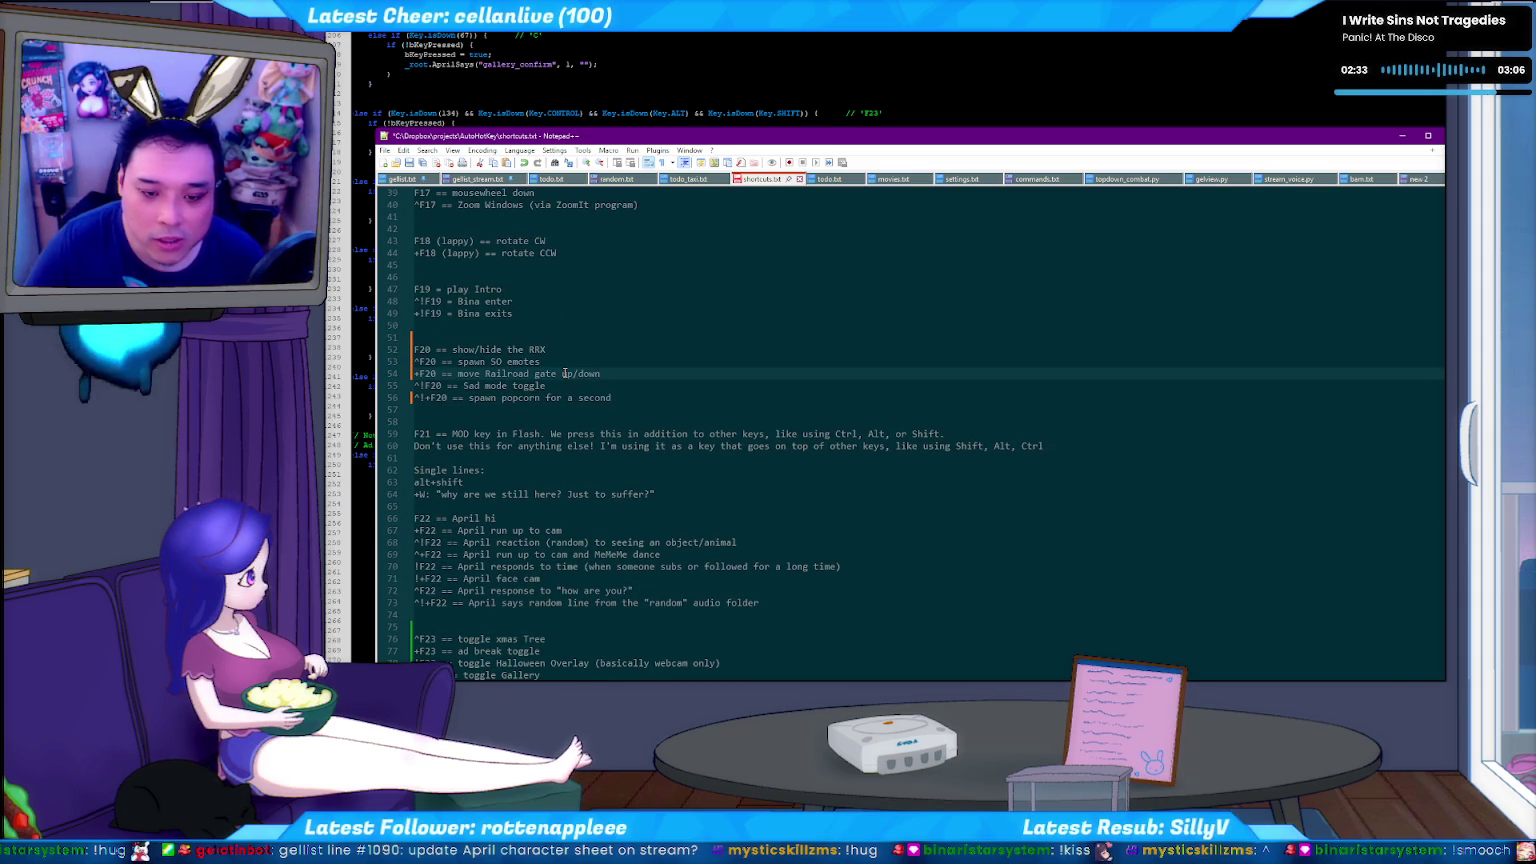
Add '+F20 == toggle geltuber' under the F20 show/hide entry and save shortcuts.txt.
key("Down")
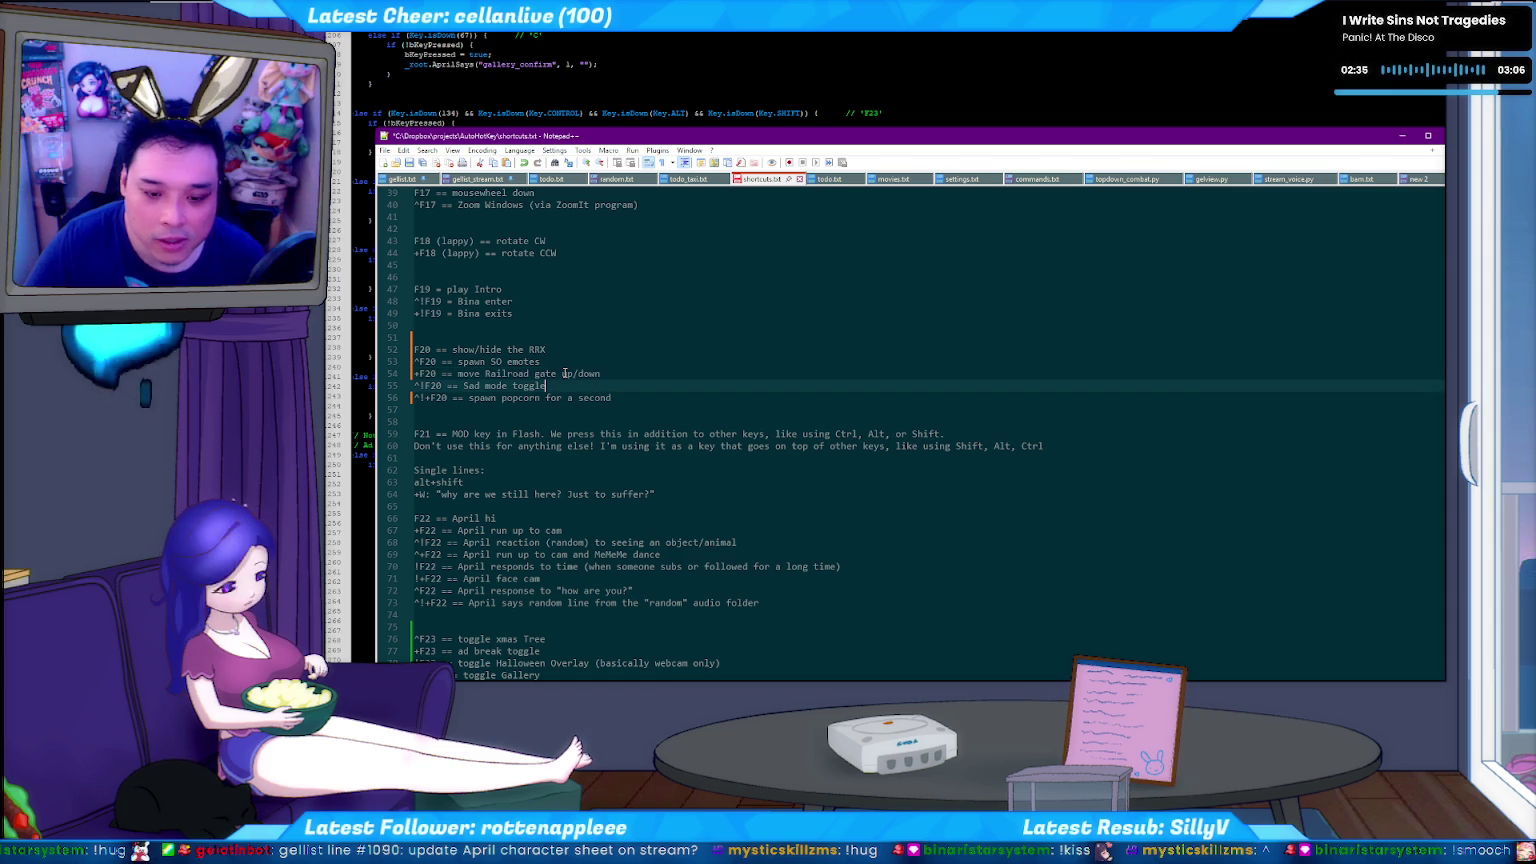
key("Up")
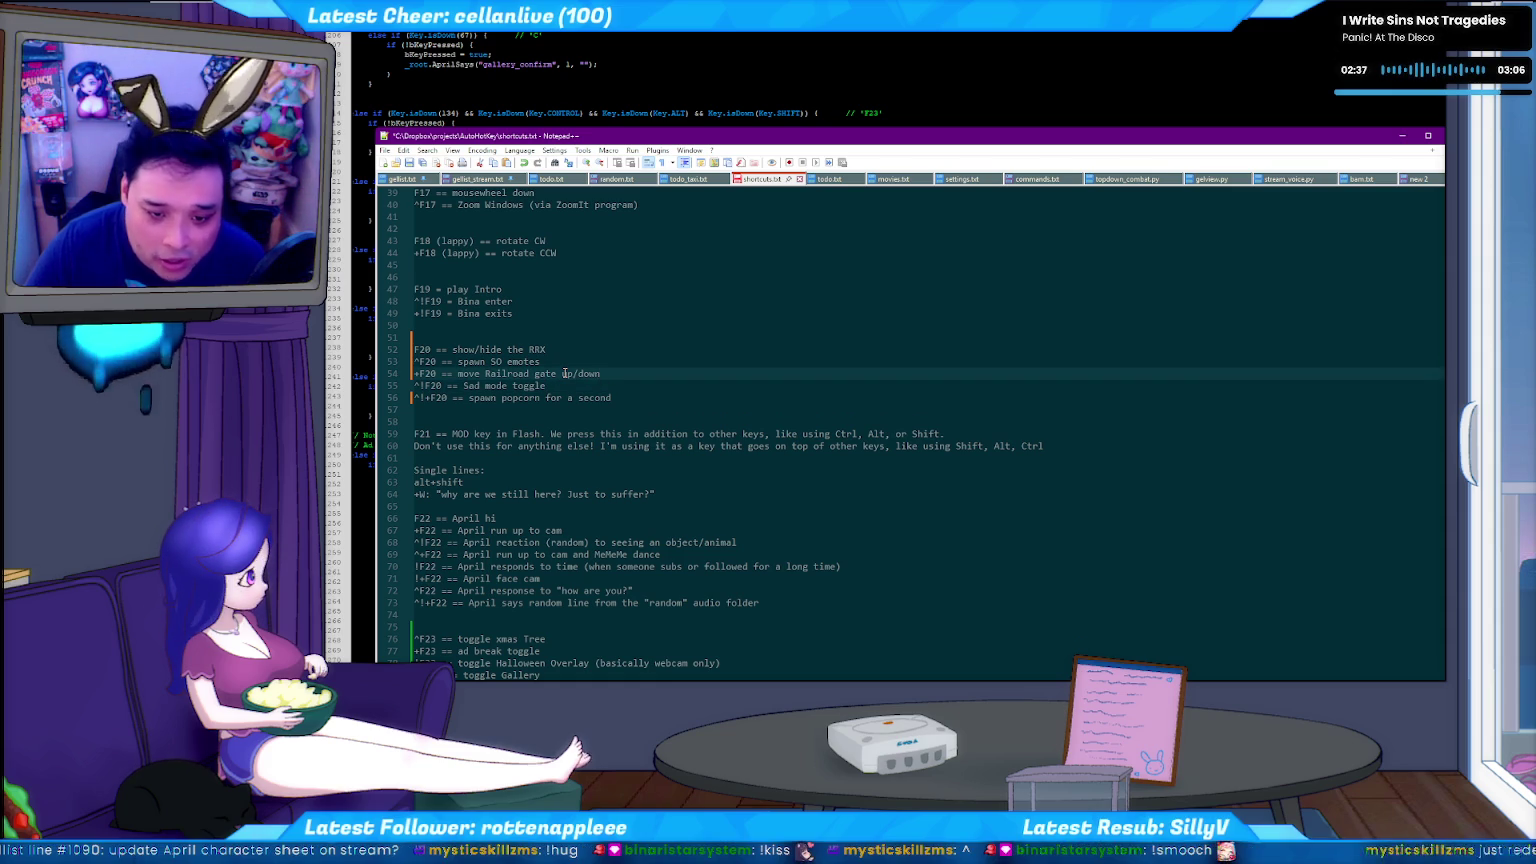
key("Up")
key("Up")
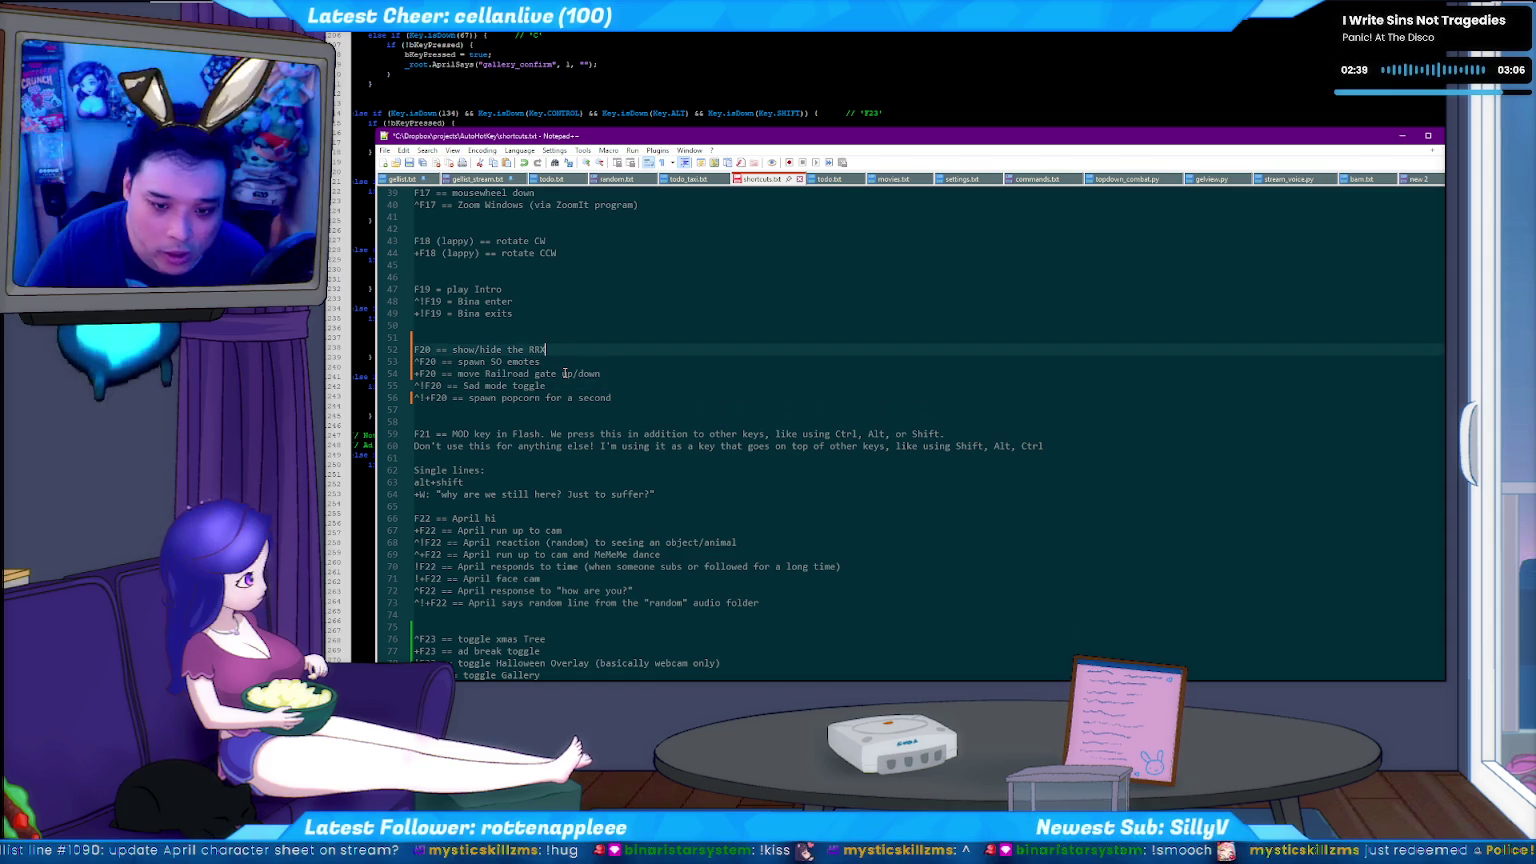
key("Return")
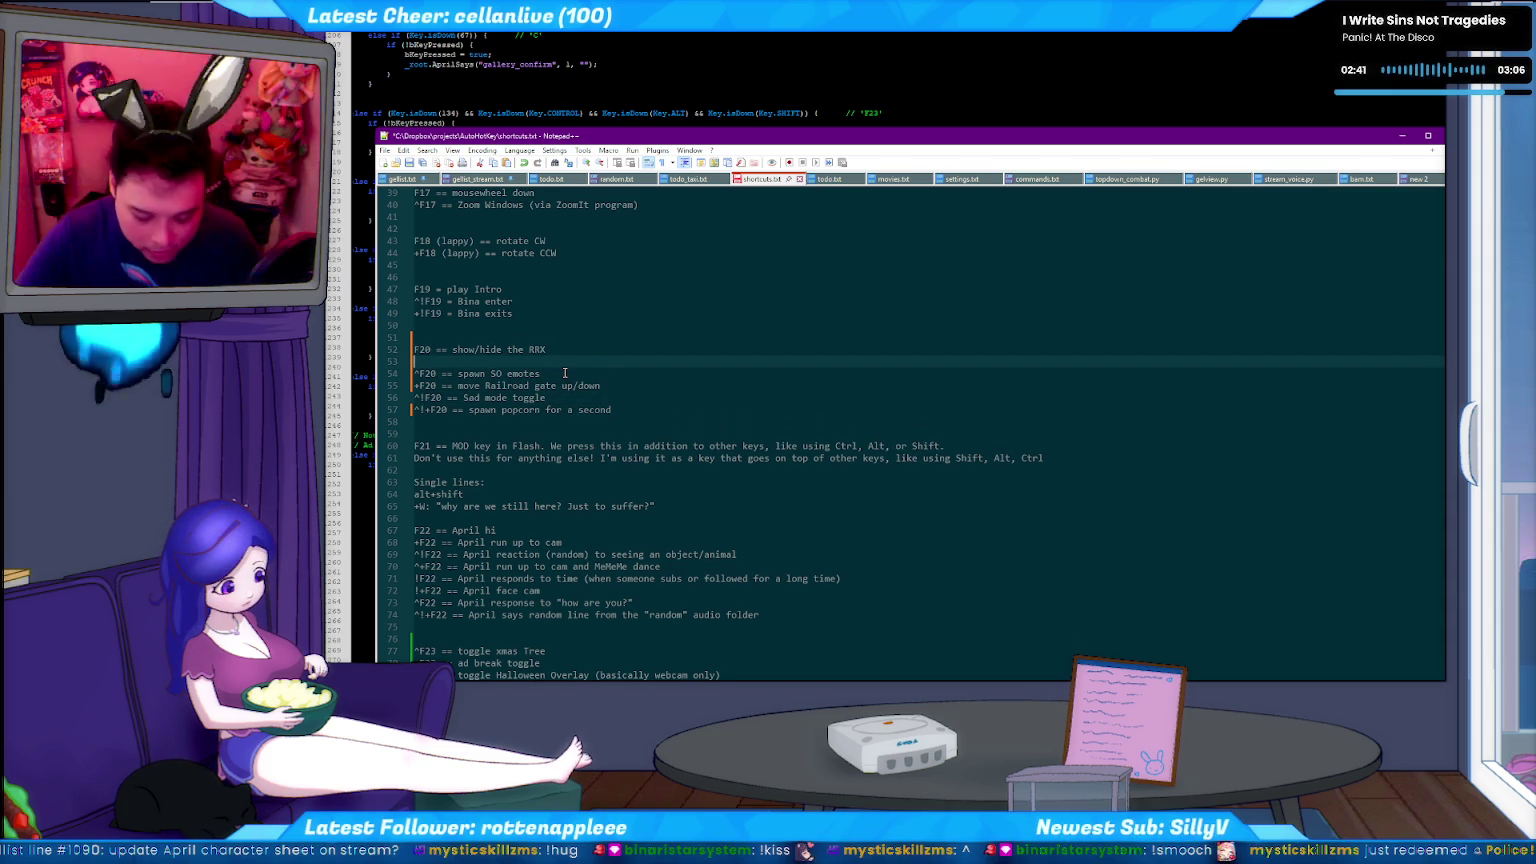
type("+F2")
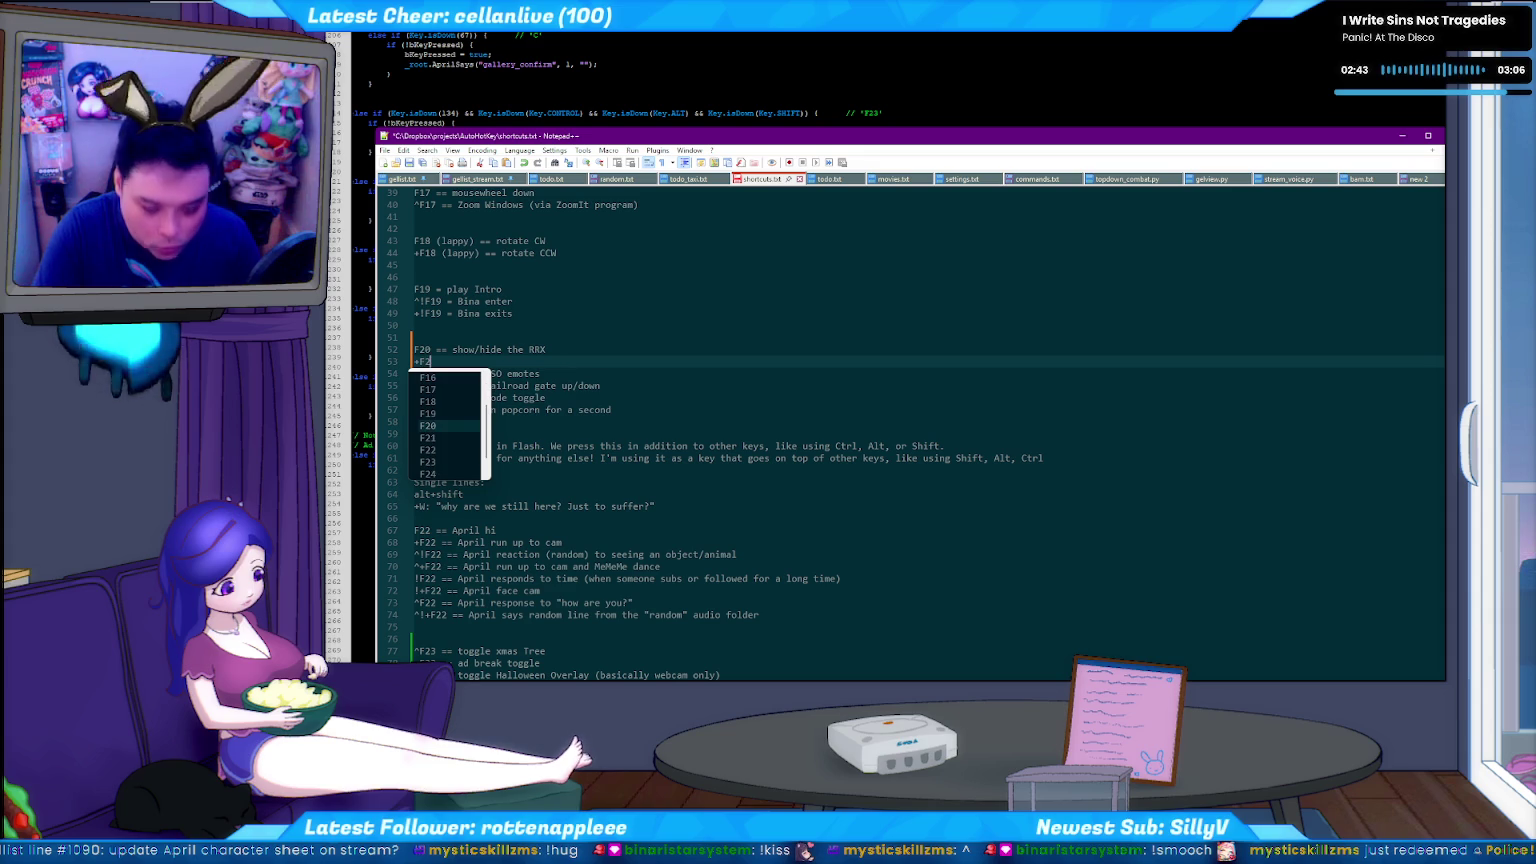
type("0 == ")
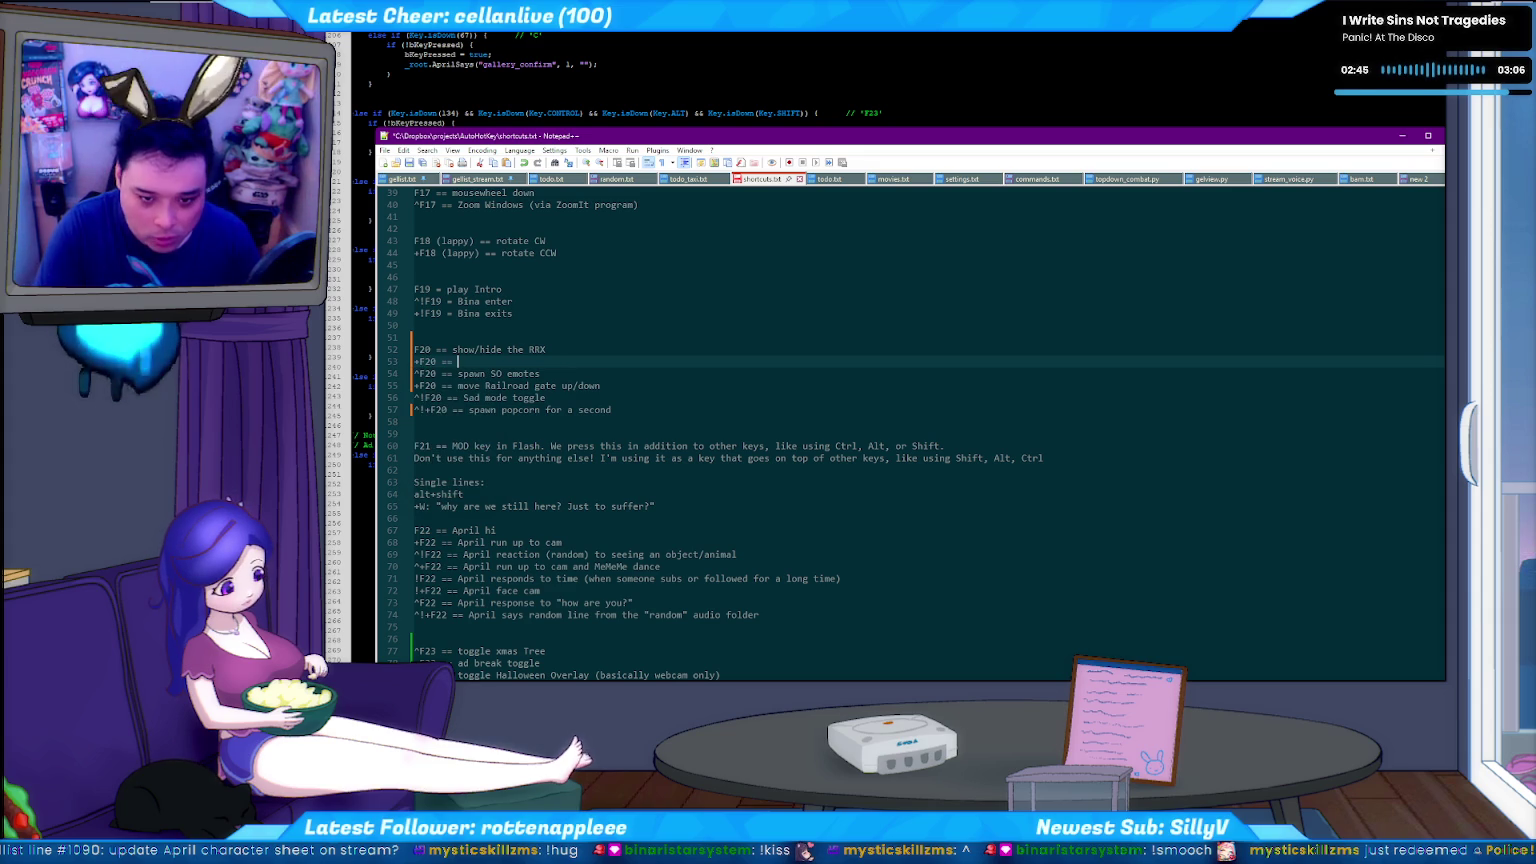
type("toggle gel")
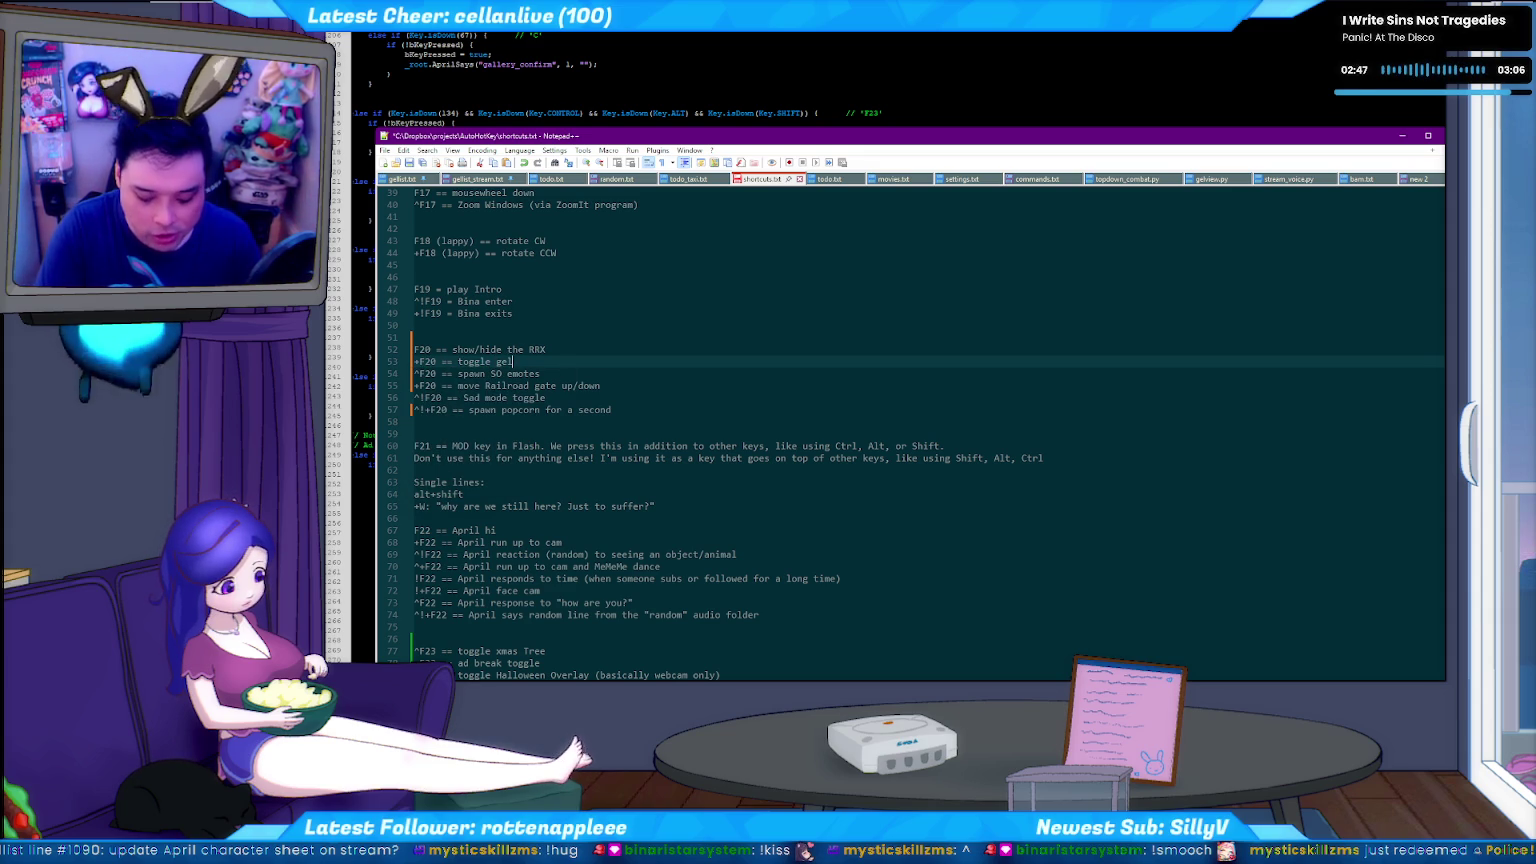
type("tuber")
key("ctrl+s")
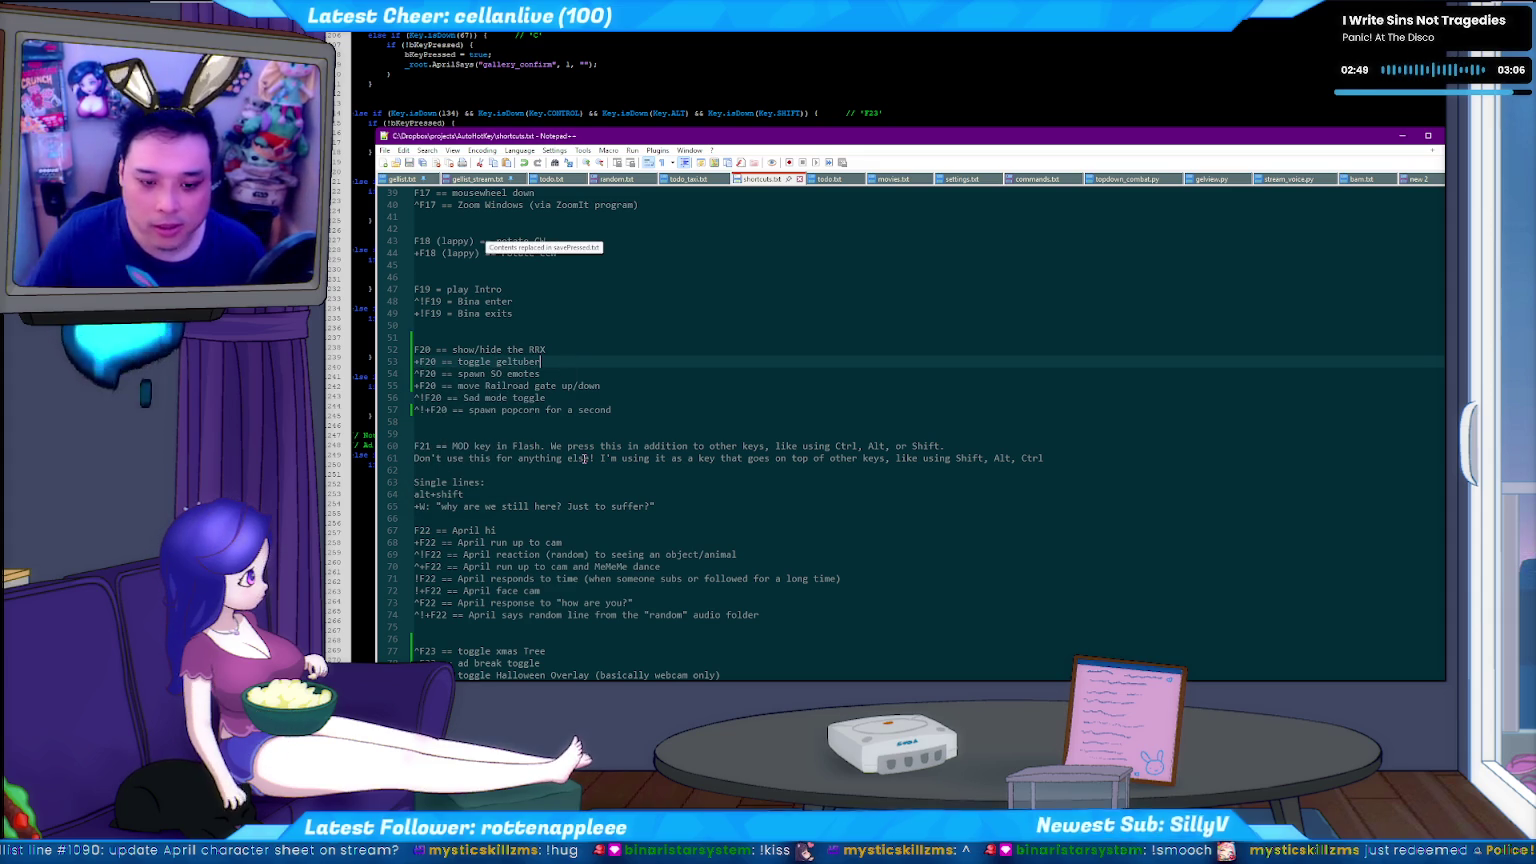
left_click(370, 394)
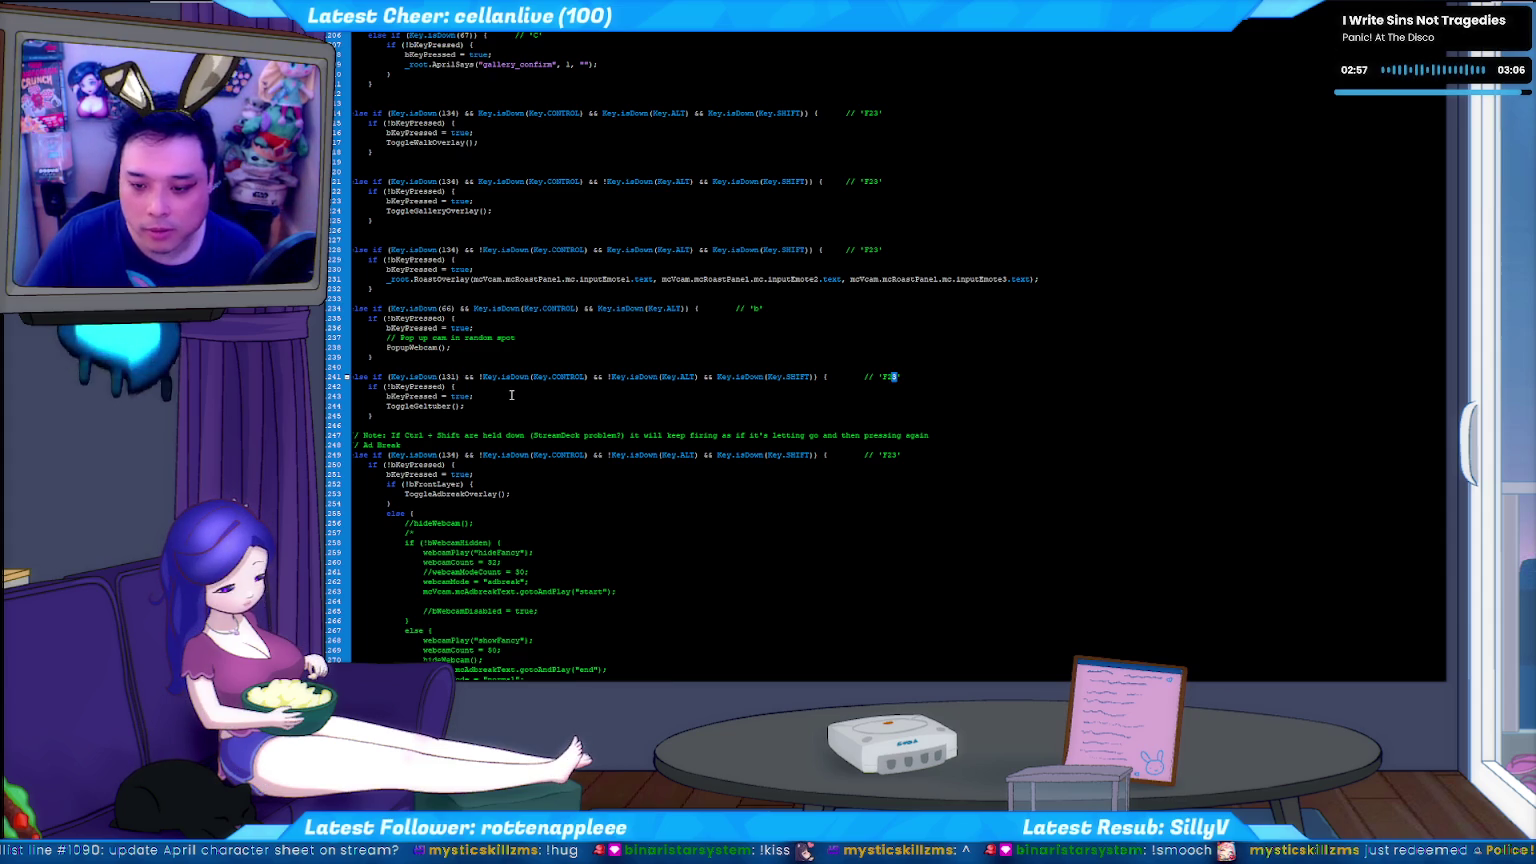
Cut the F20 ToggleGeltuber handler and search the script for the other F20 handler.
key("Home")
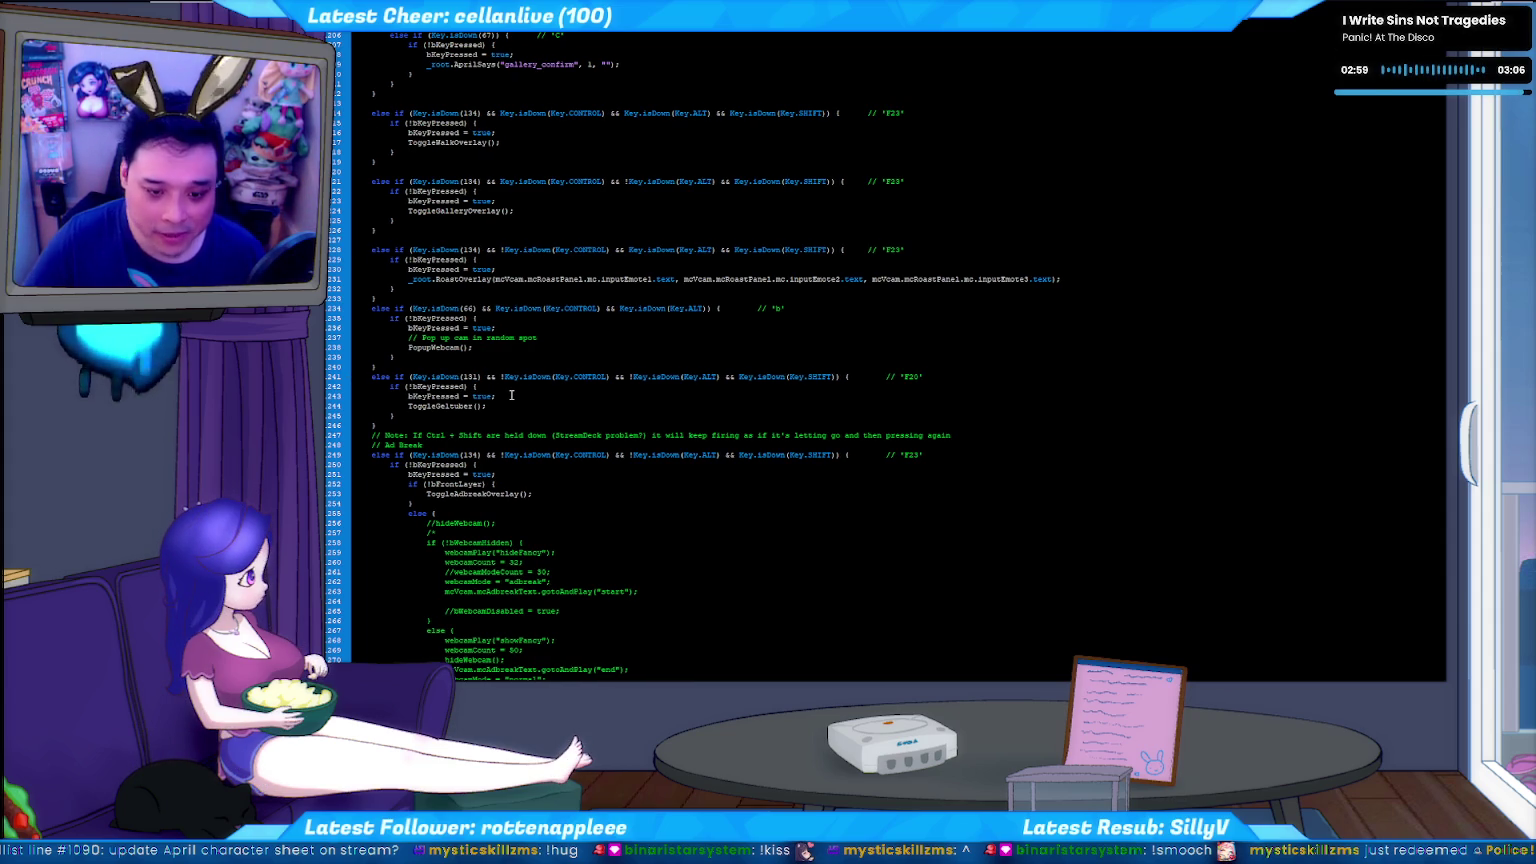
key("shift+Down")
key("shift+Down")
key("shift+Down")
key("shift+Down")
key("shift+Down")
key("shift+Down")
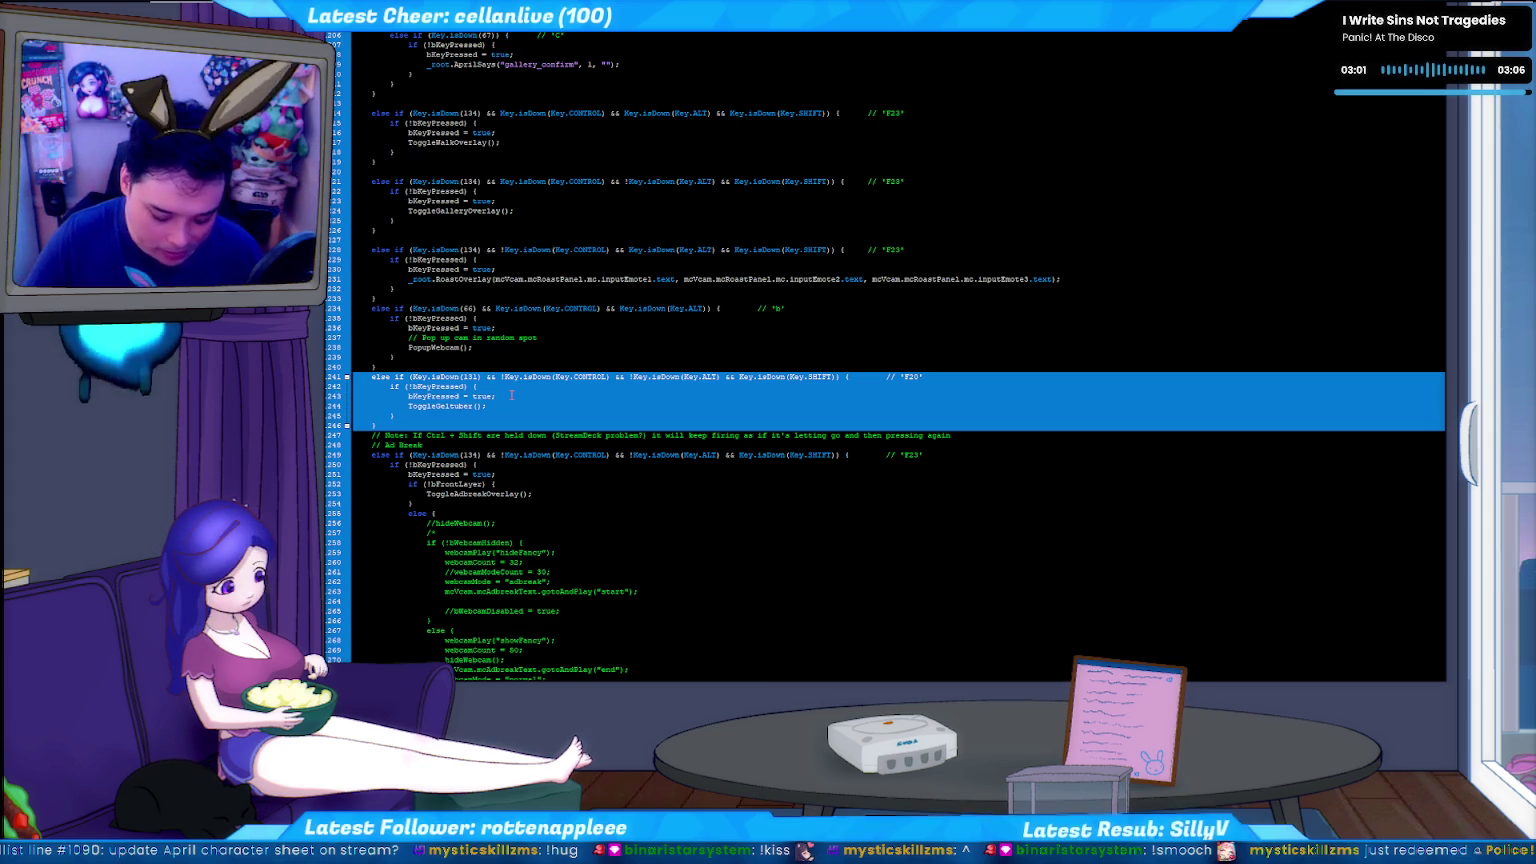
key("Delete")
key("ctrl+Home")
key("ctrl+f")
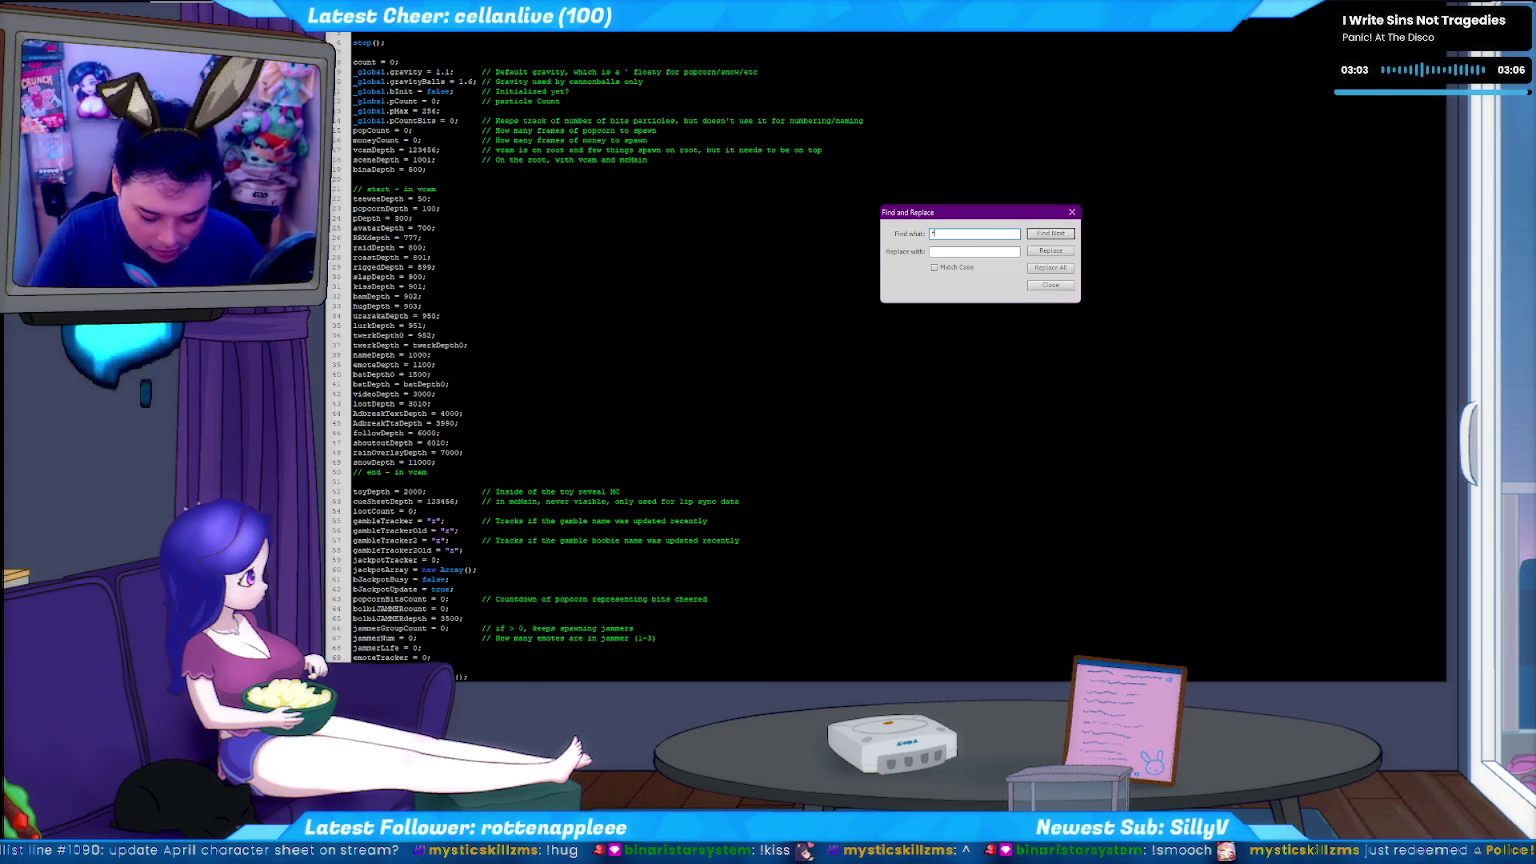
key("Return")
key("Escape")
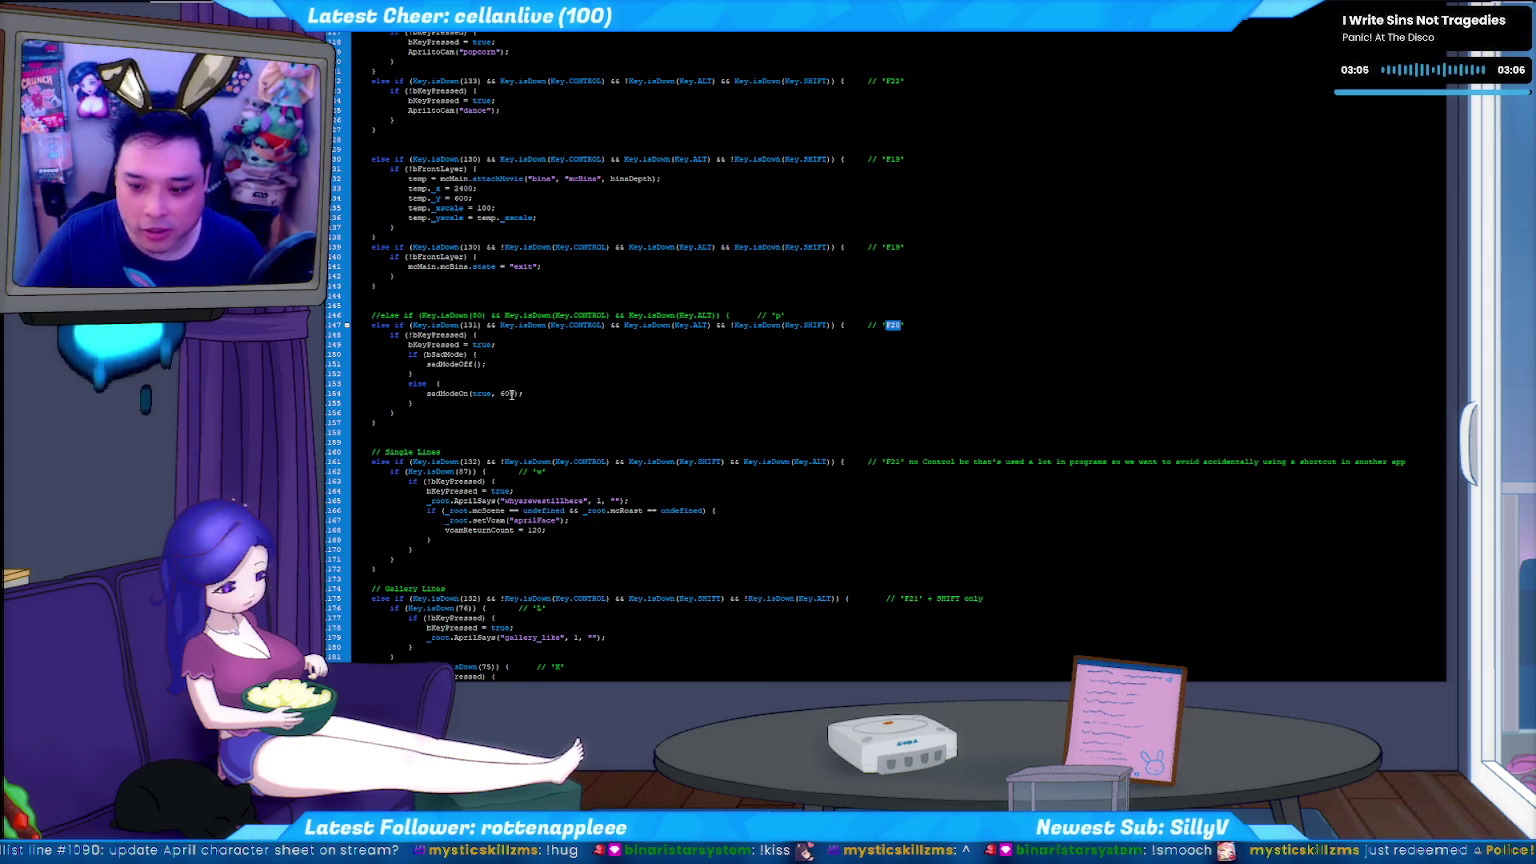
Paste the ToggleGeltuber handler below the sad-mode F20 handler and dismiss the font mapping prompt.
scroll(511, 394, "down", 2)
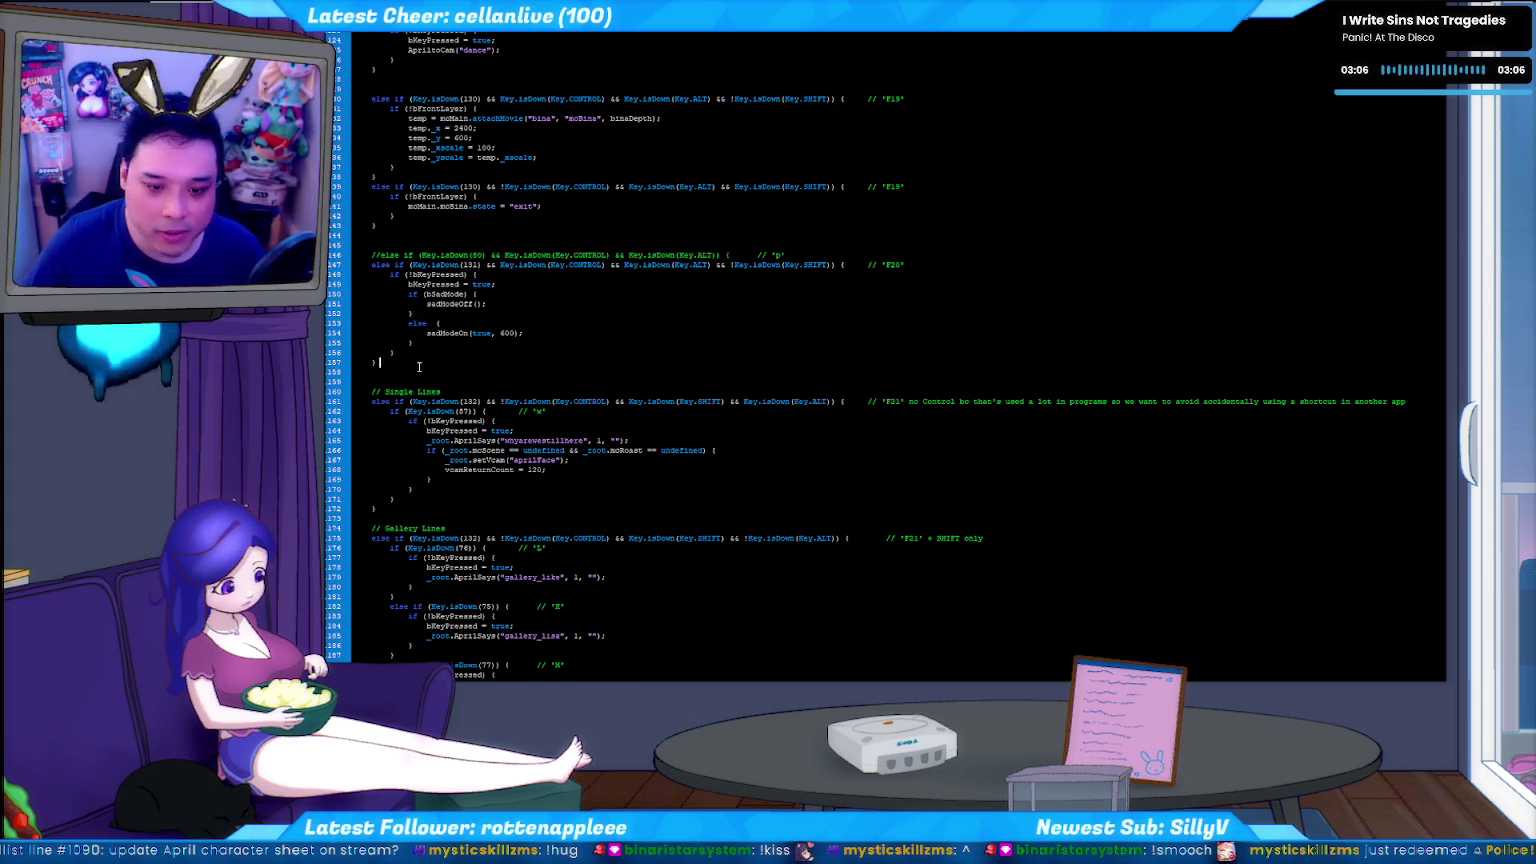
left_click(419, 367)
key("Return")
key("ctrl+v")
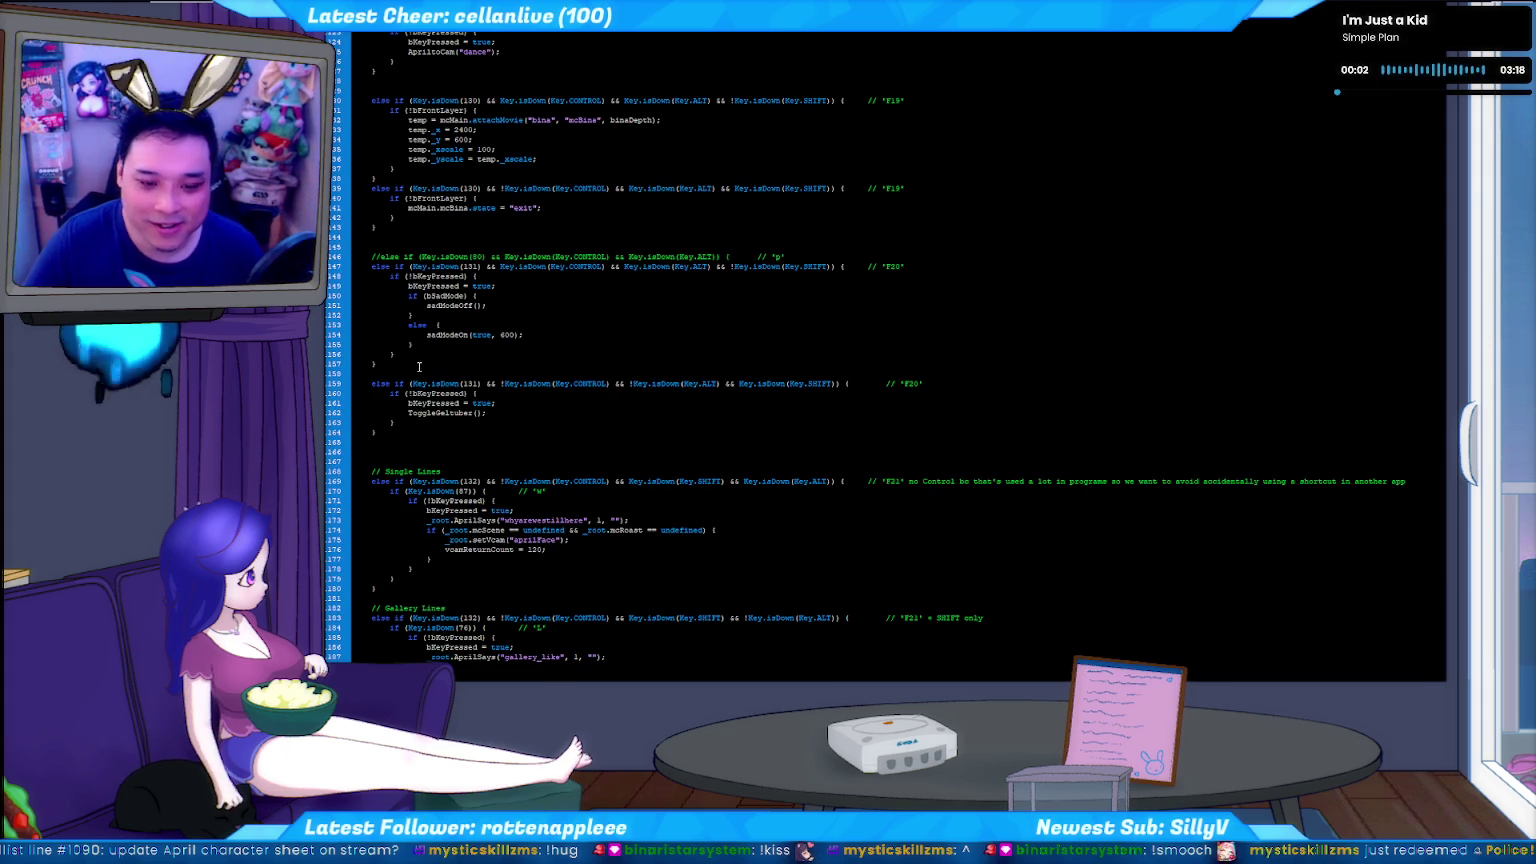
key("Up")
key("Up")
key("Up")
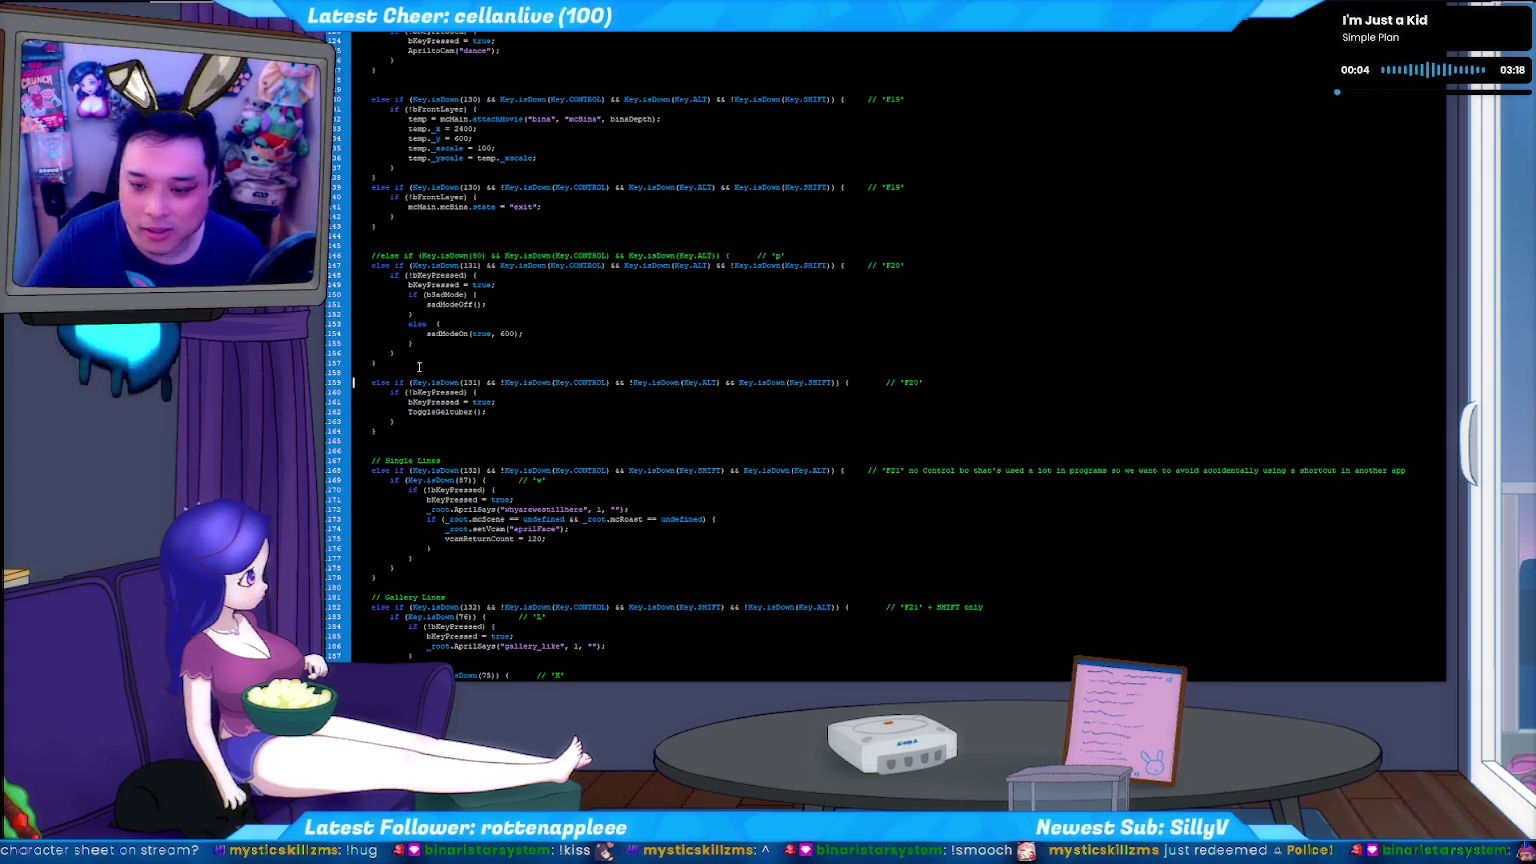
key("ctrl+Right")
key("ctrl+Right")
key("ctrl+Right")
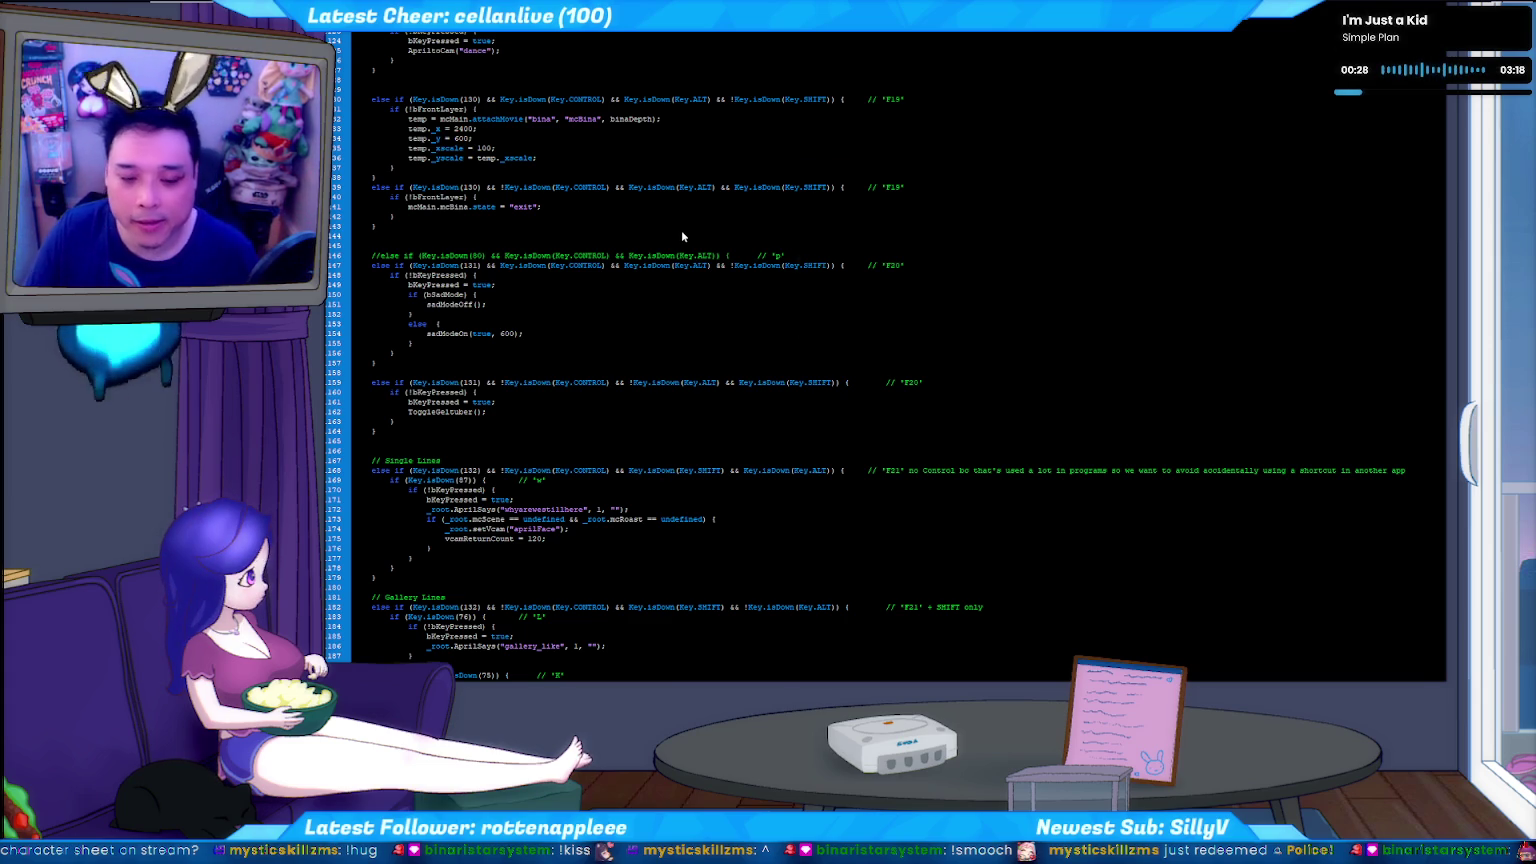
key("Return")
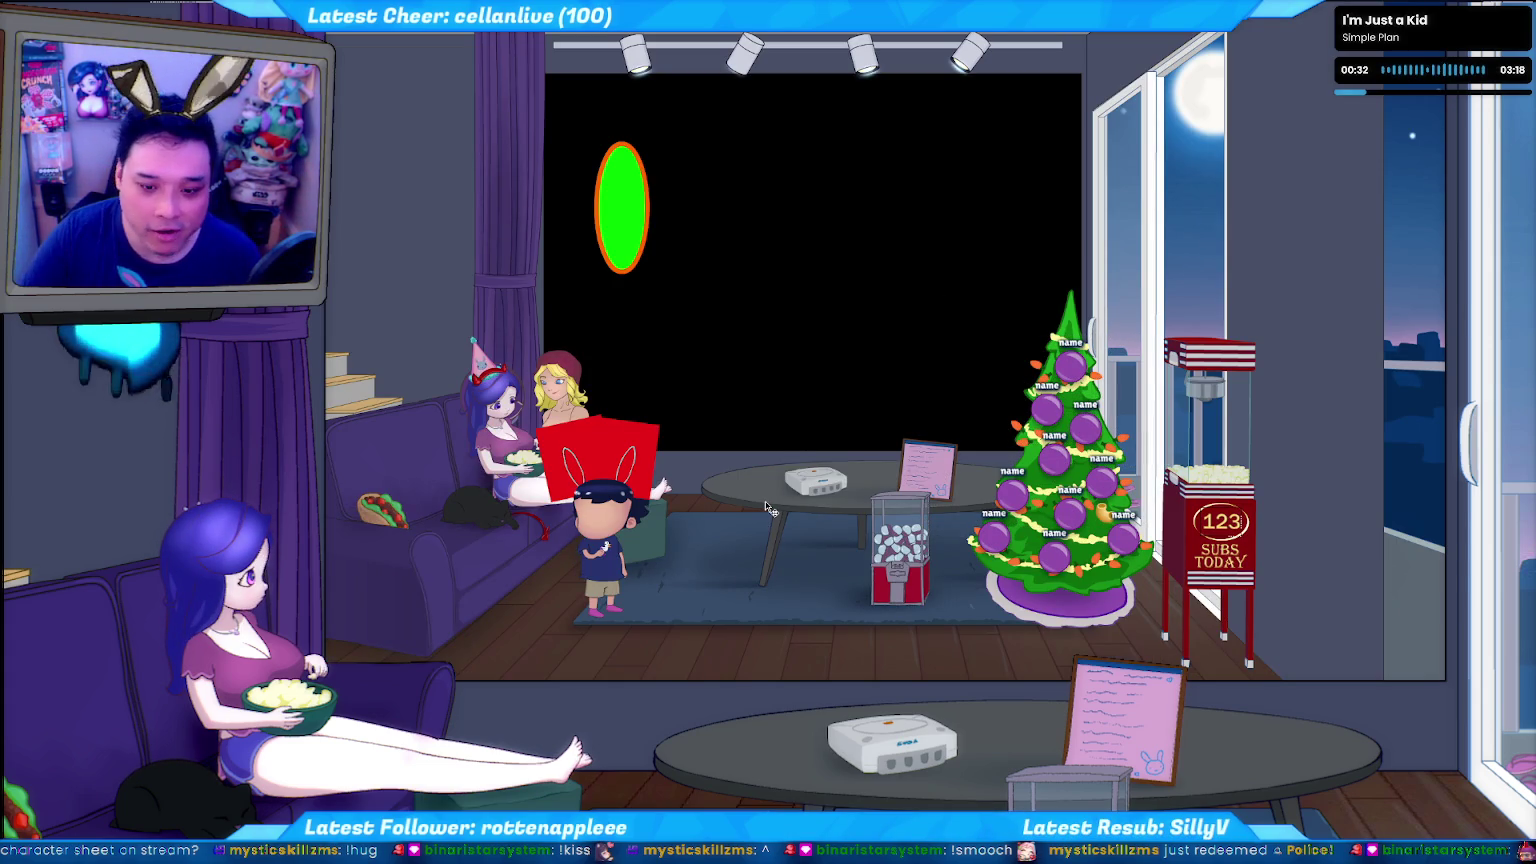
Test the movie with Ctrl+Enter to run the living-room stream scene, then switch away.
key("ctrl+Return")
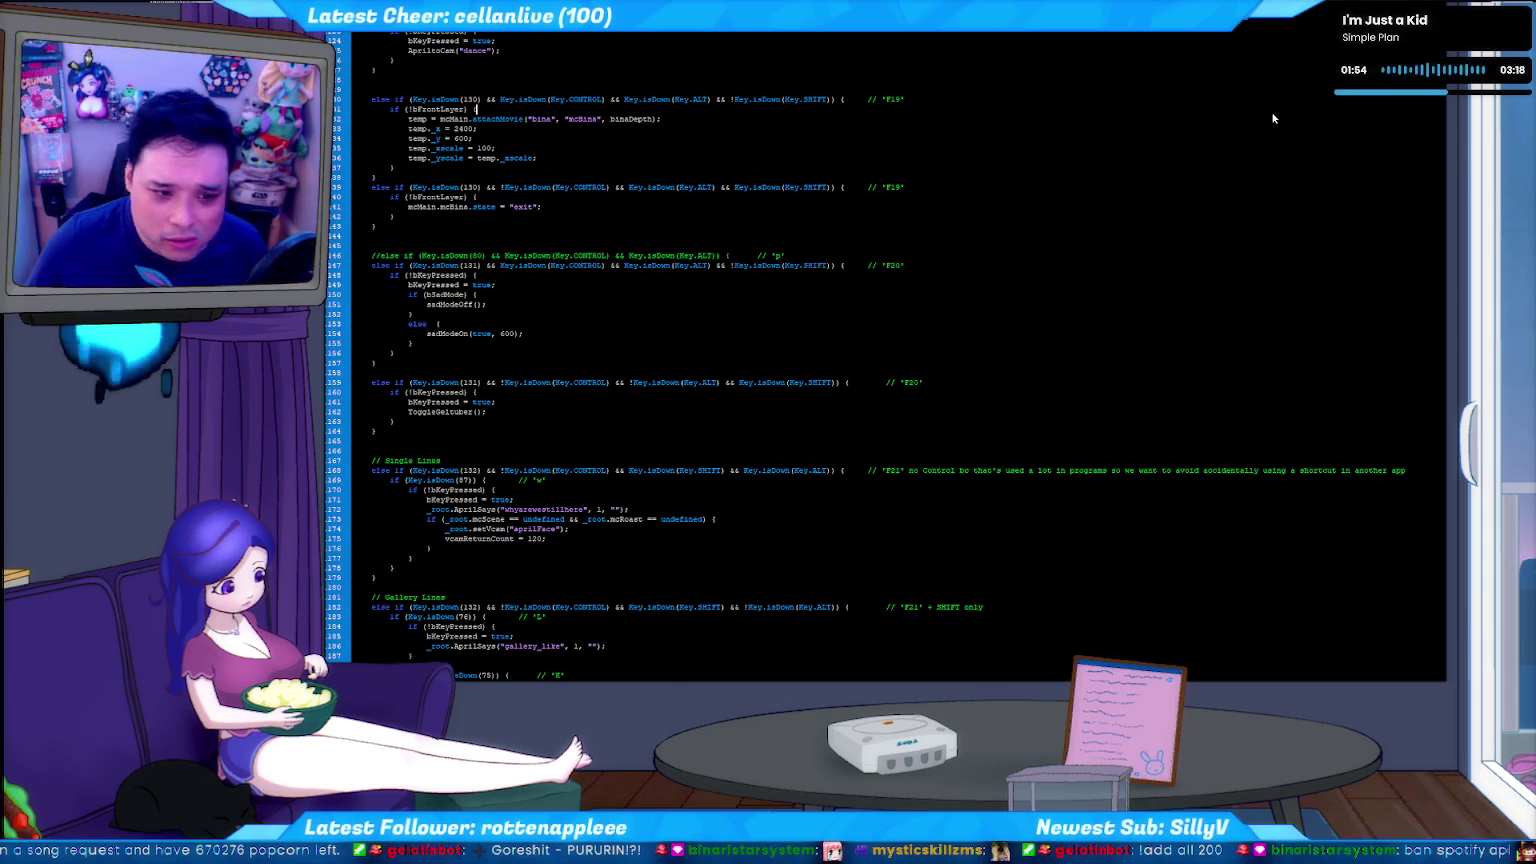
key("alt+Tab")
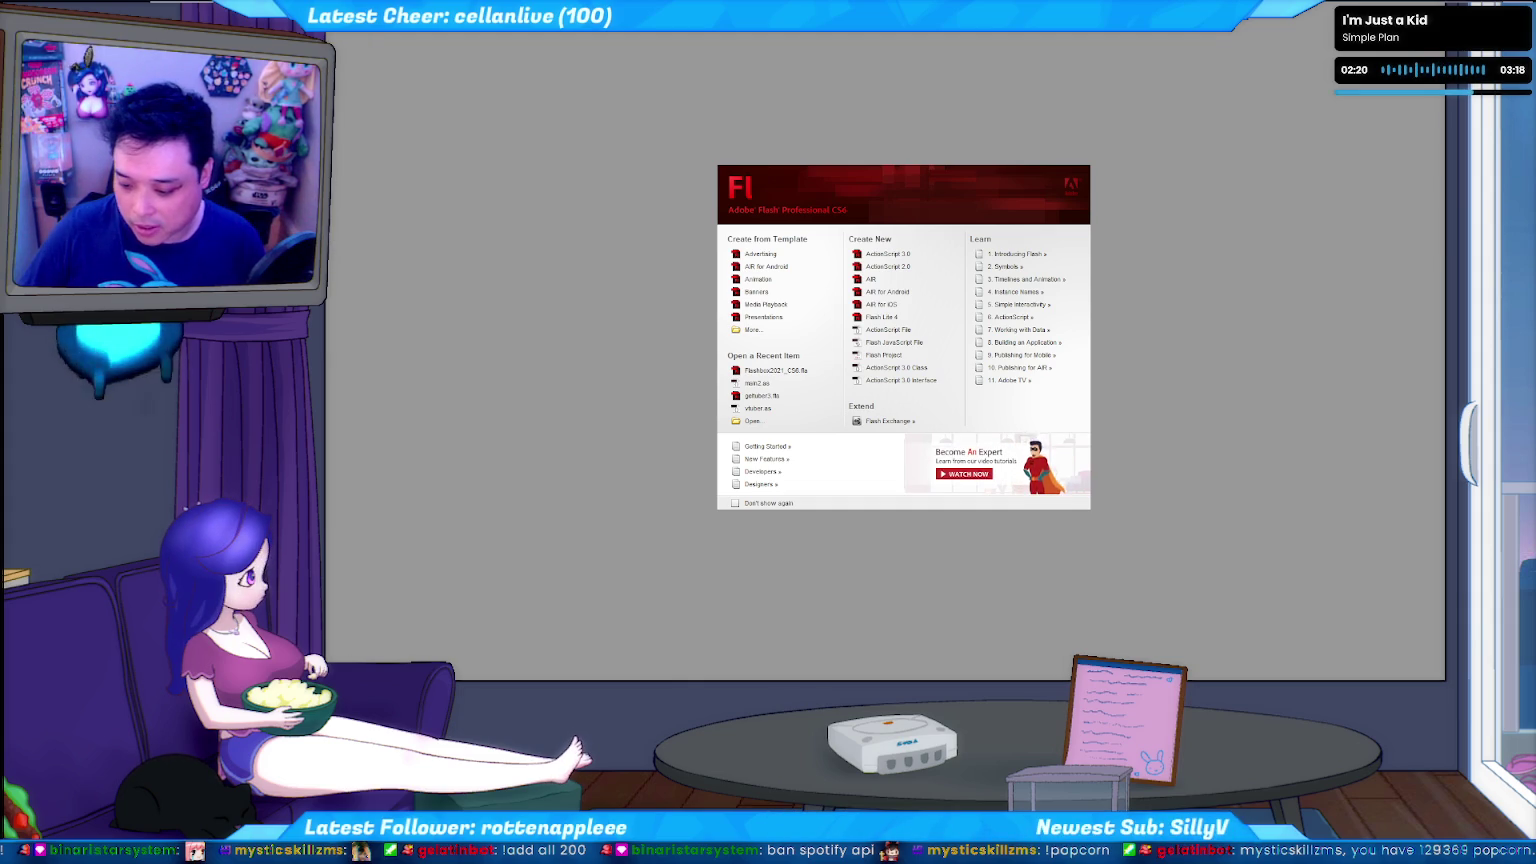
Switch over to the restarted c2f.py script.
key("alt+Tab")
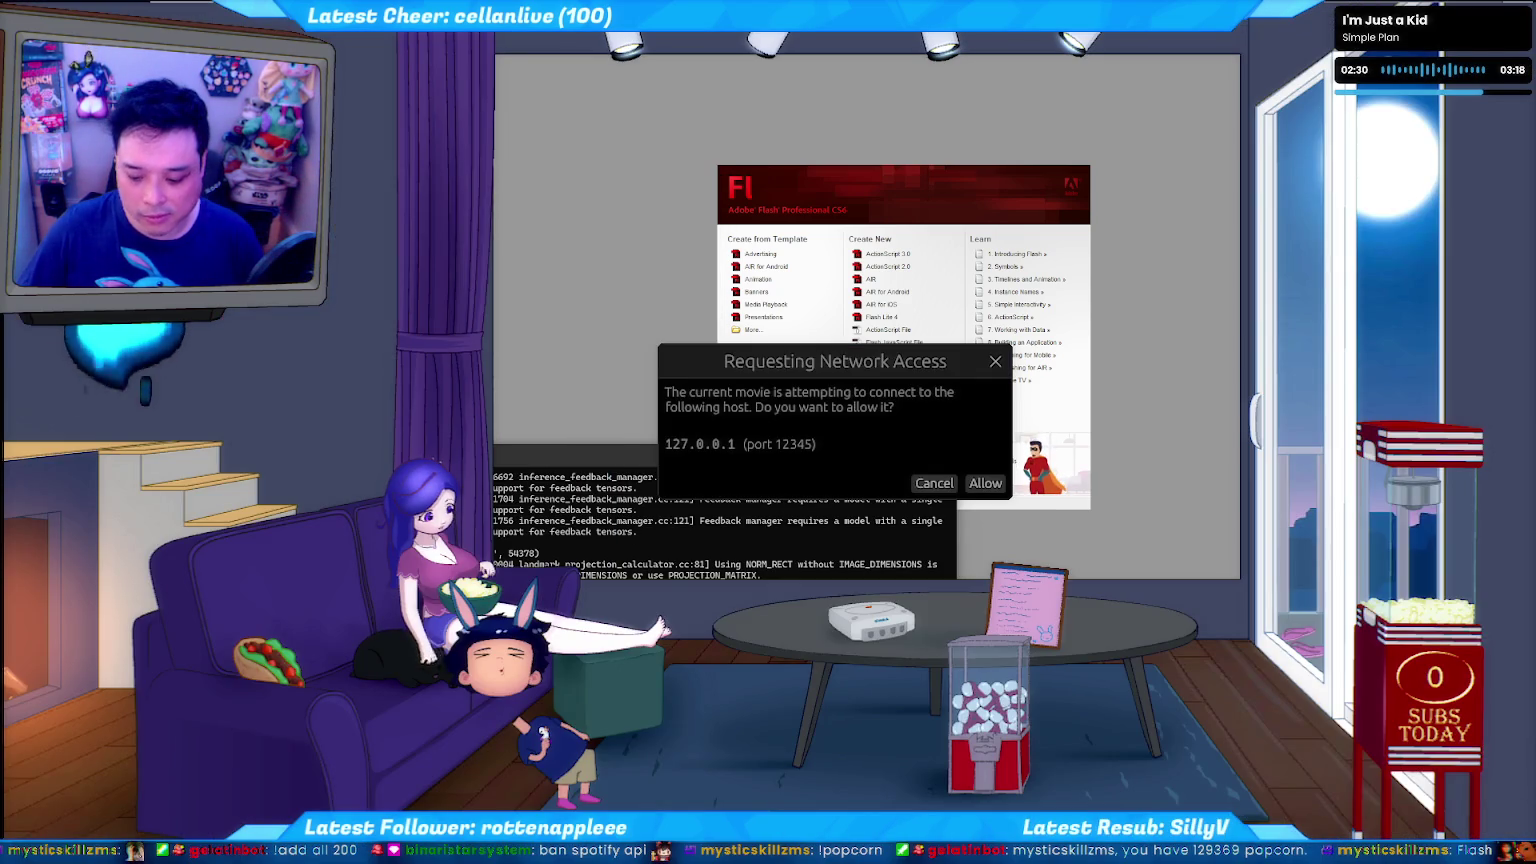
Allow the movie's network access request to 127.0.0.1 on port 12345.
left_click(985, 483)
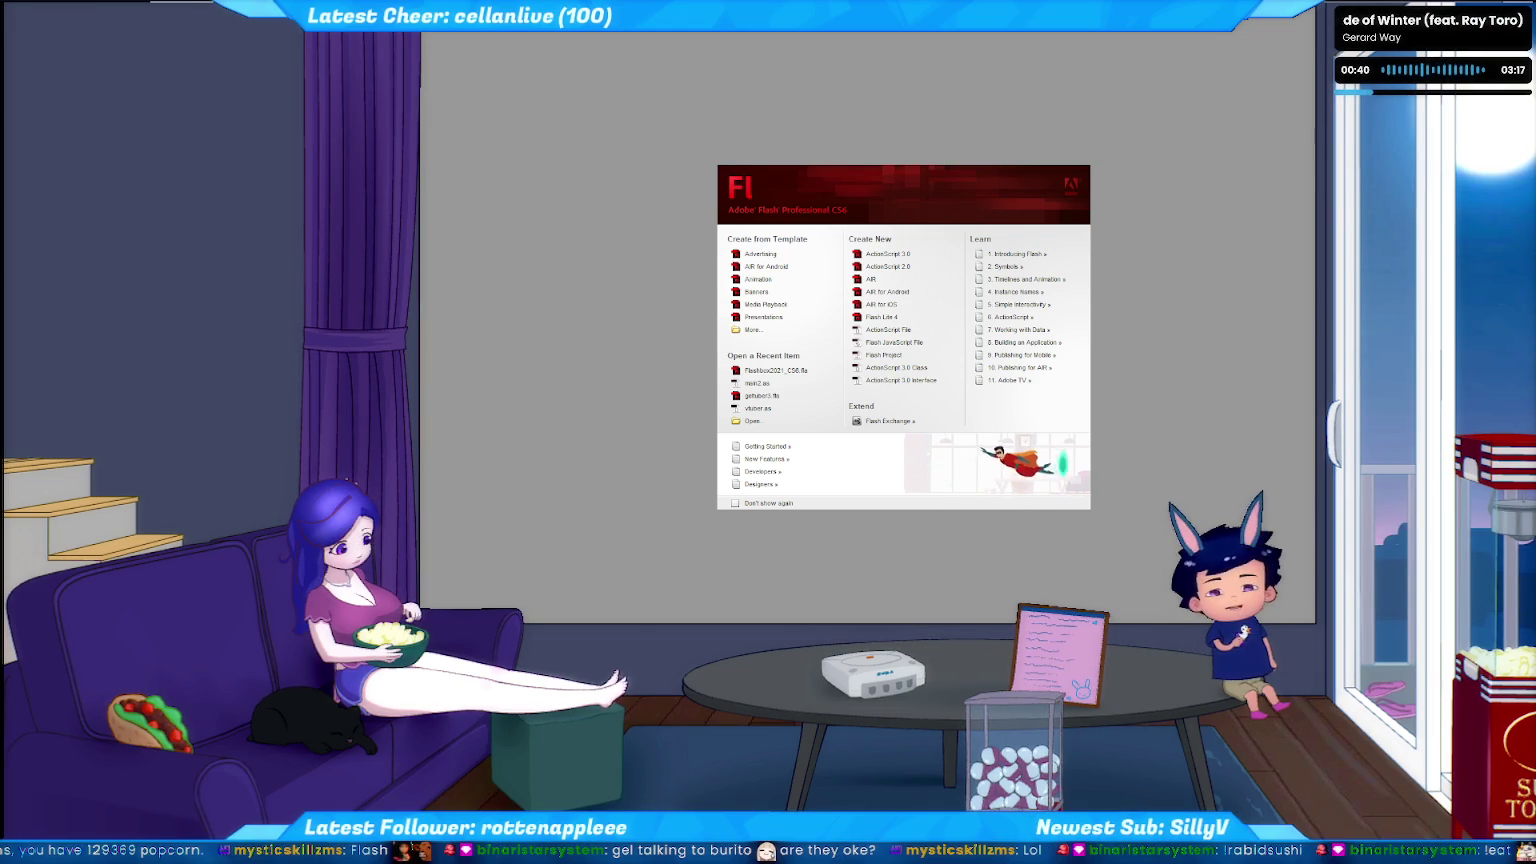
key("alt+Tab")
Append '- make a button for main overlay that zooms all the way out to the starting zoom' to the todo list.
left_click(628, 446)
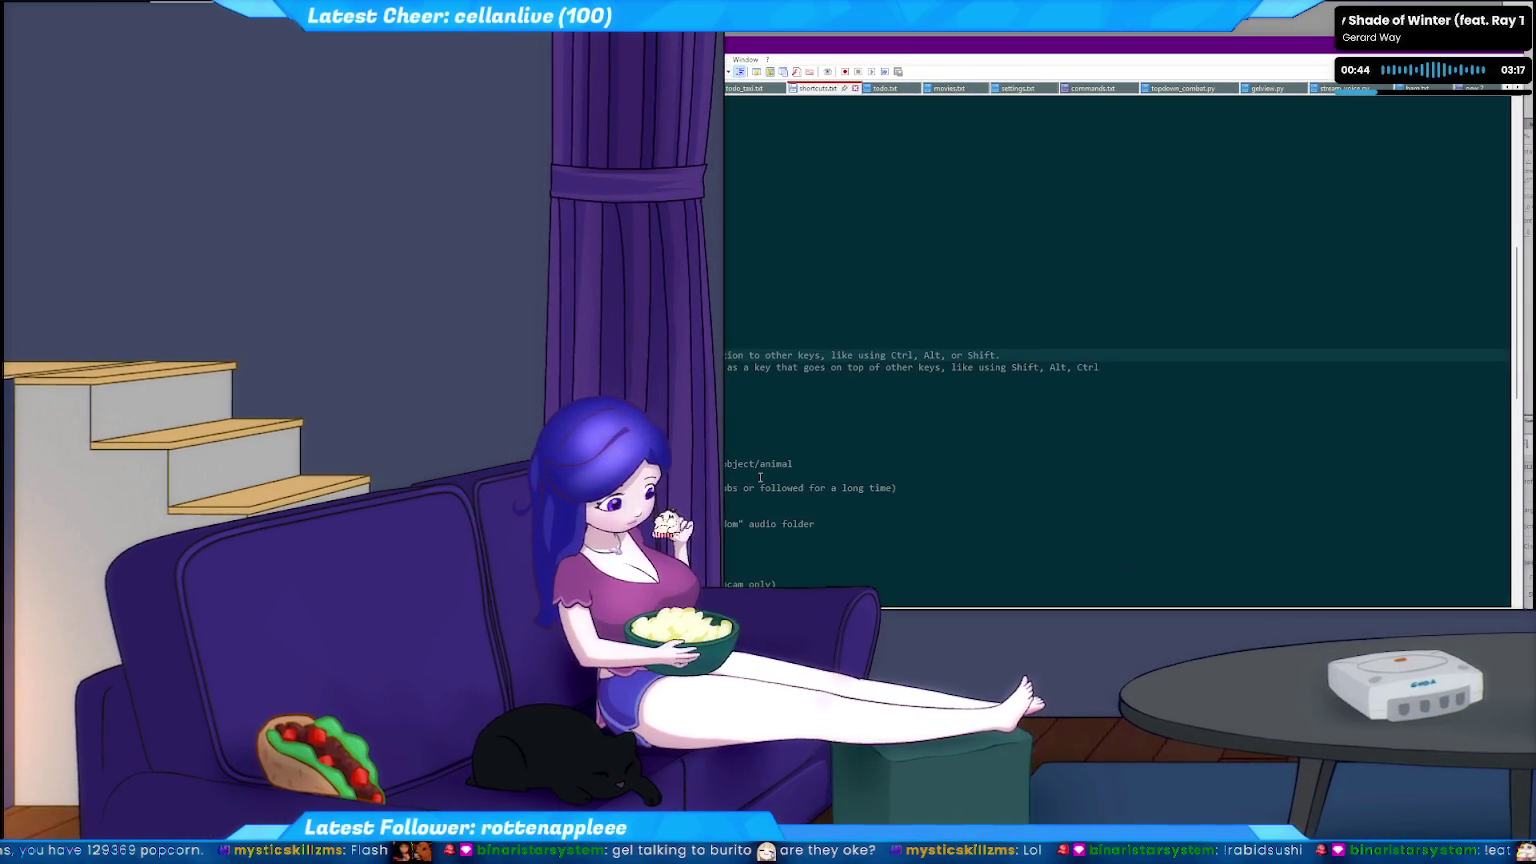
key("ctrl+Tab")
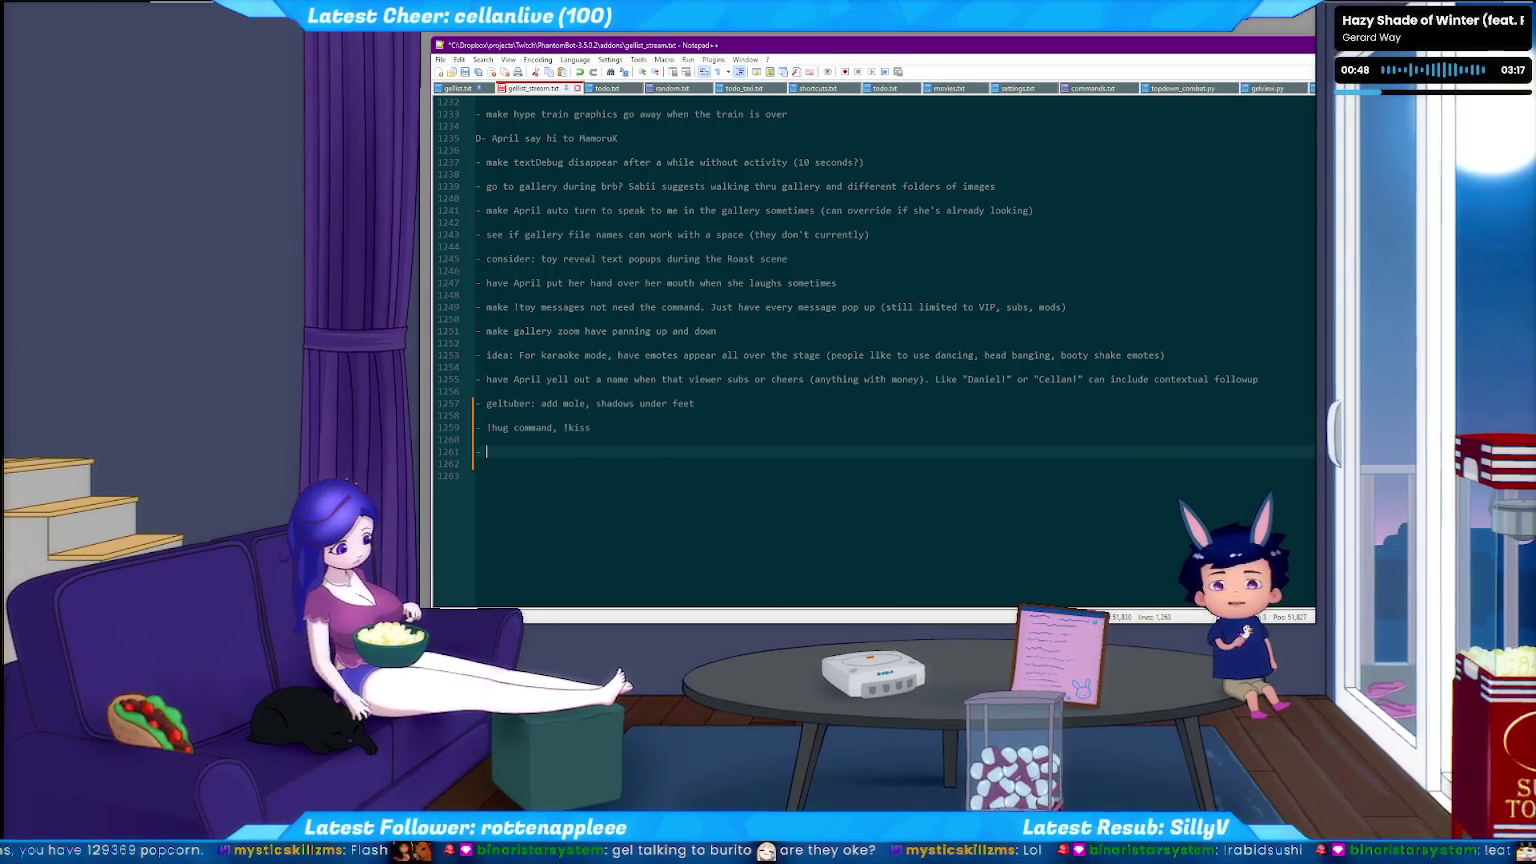
key("Return")
key("Return")
type("- make a button for main ")
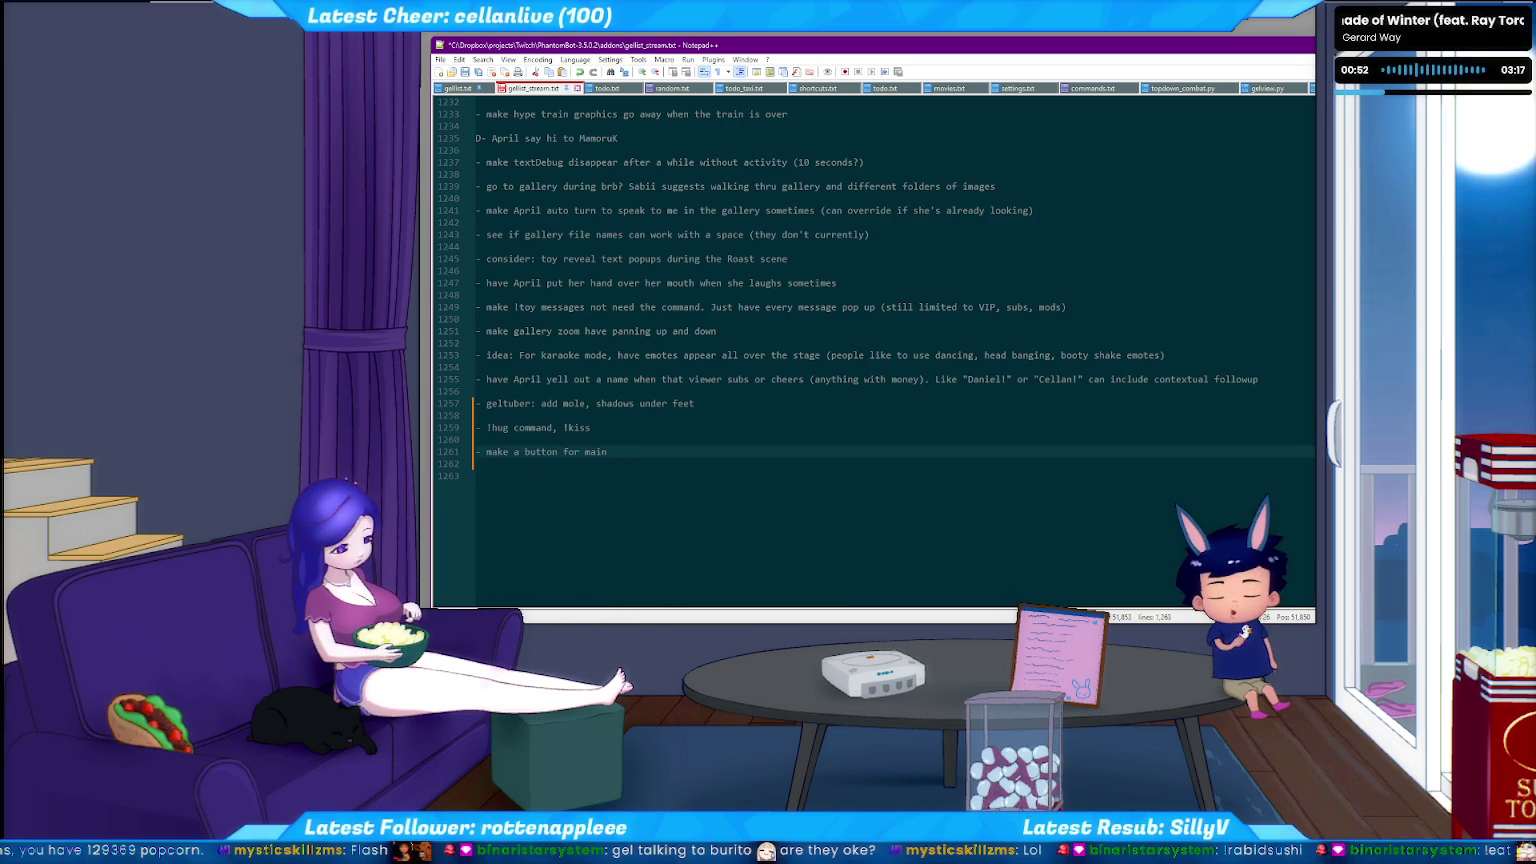
type("overlay that zooms all the ")
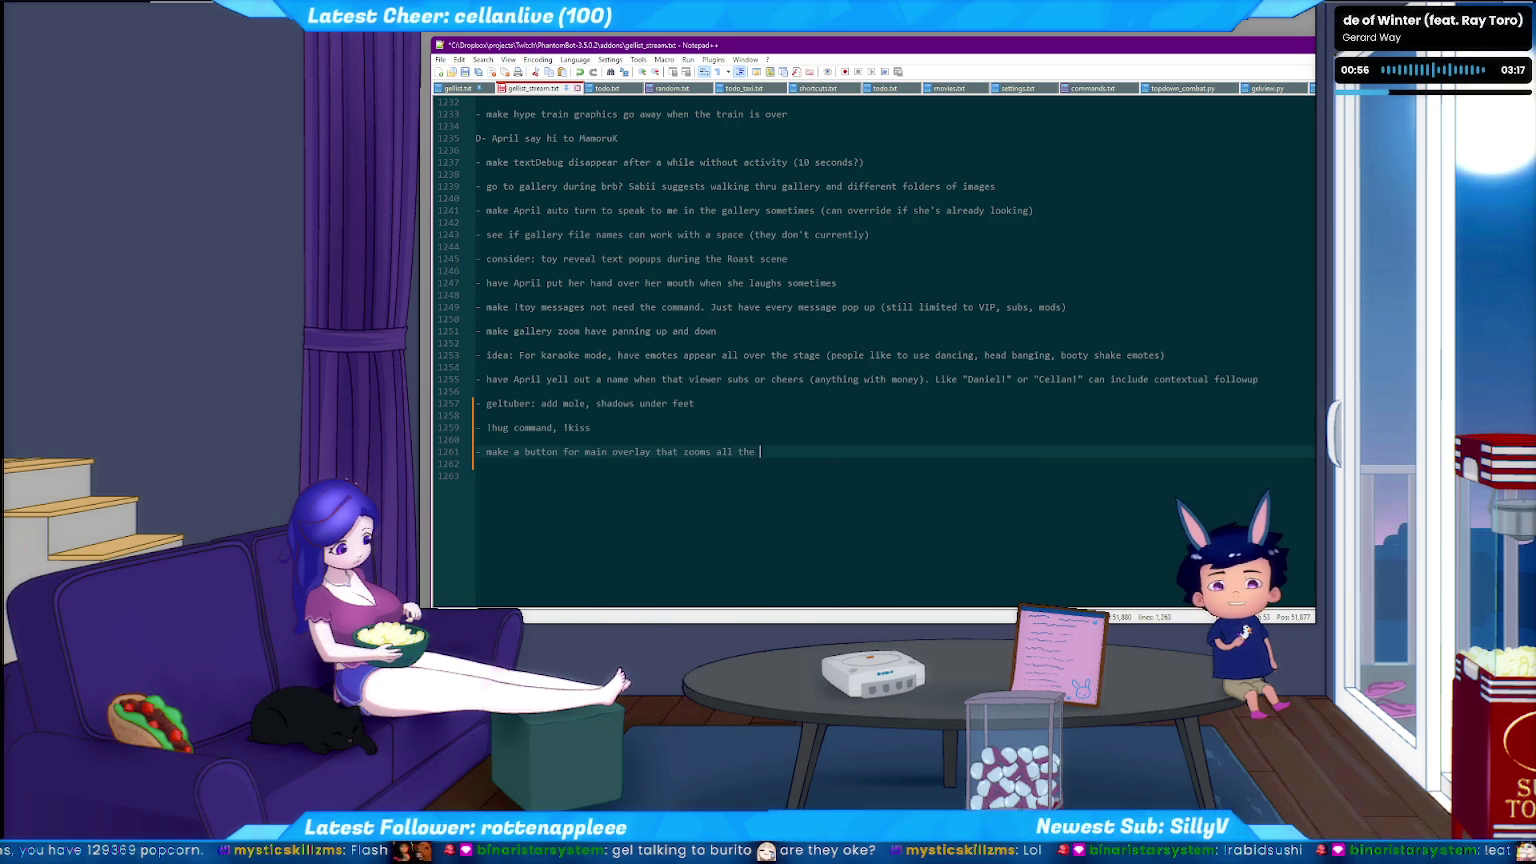
type("way out")
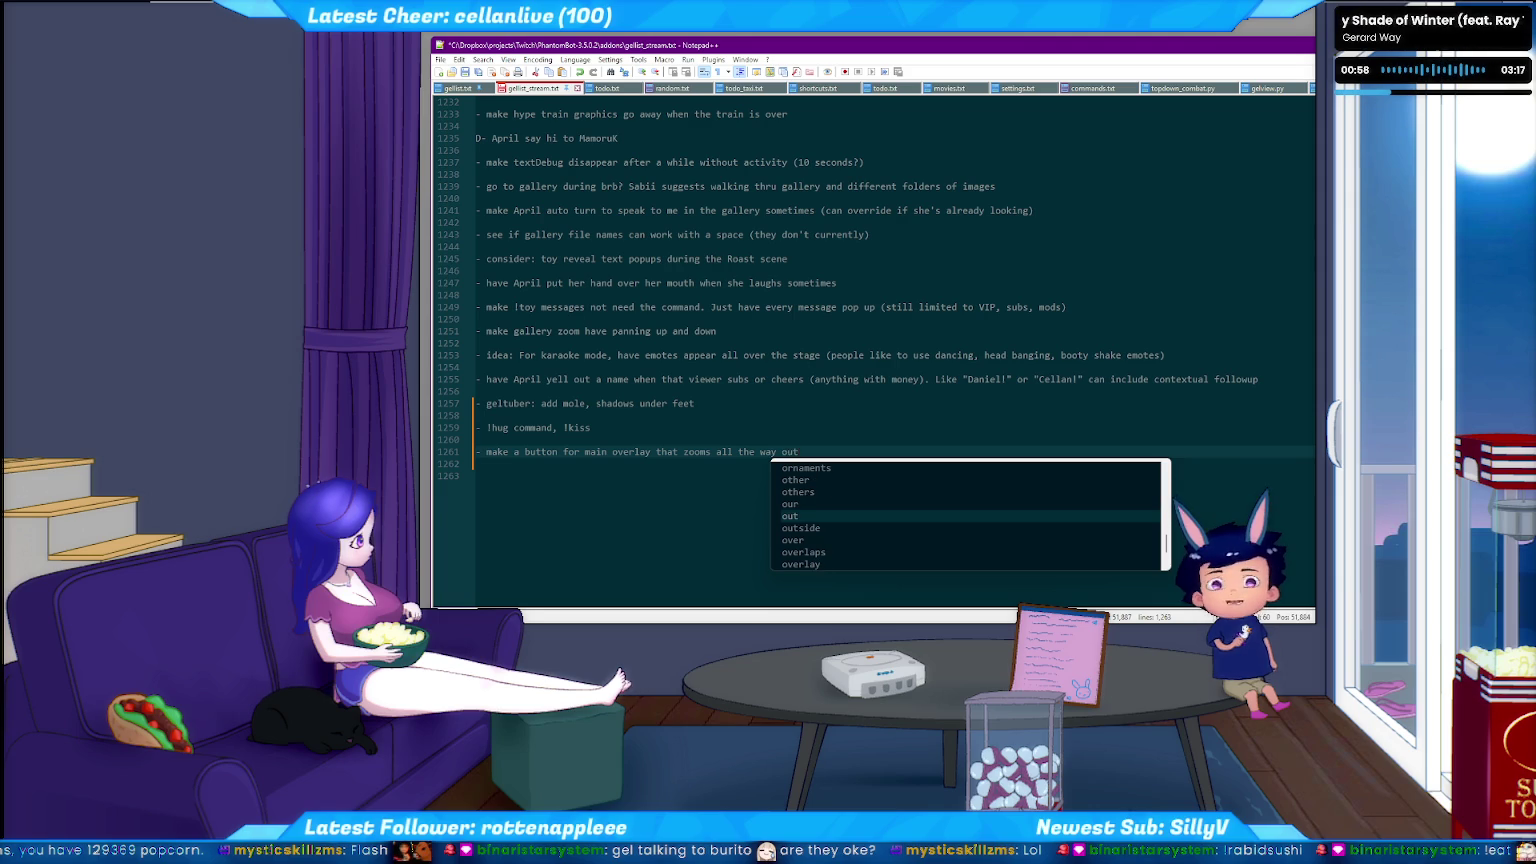
type(" to the default")
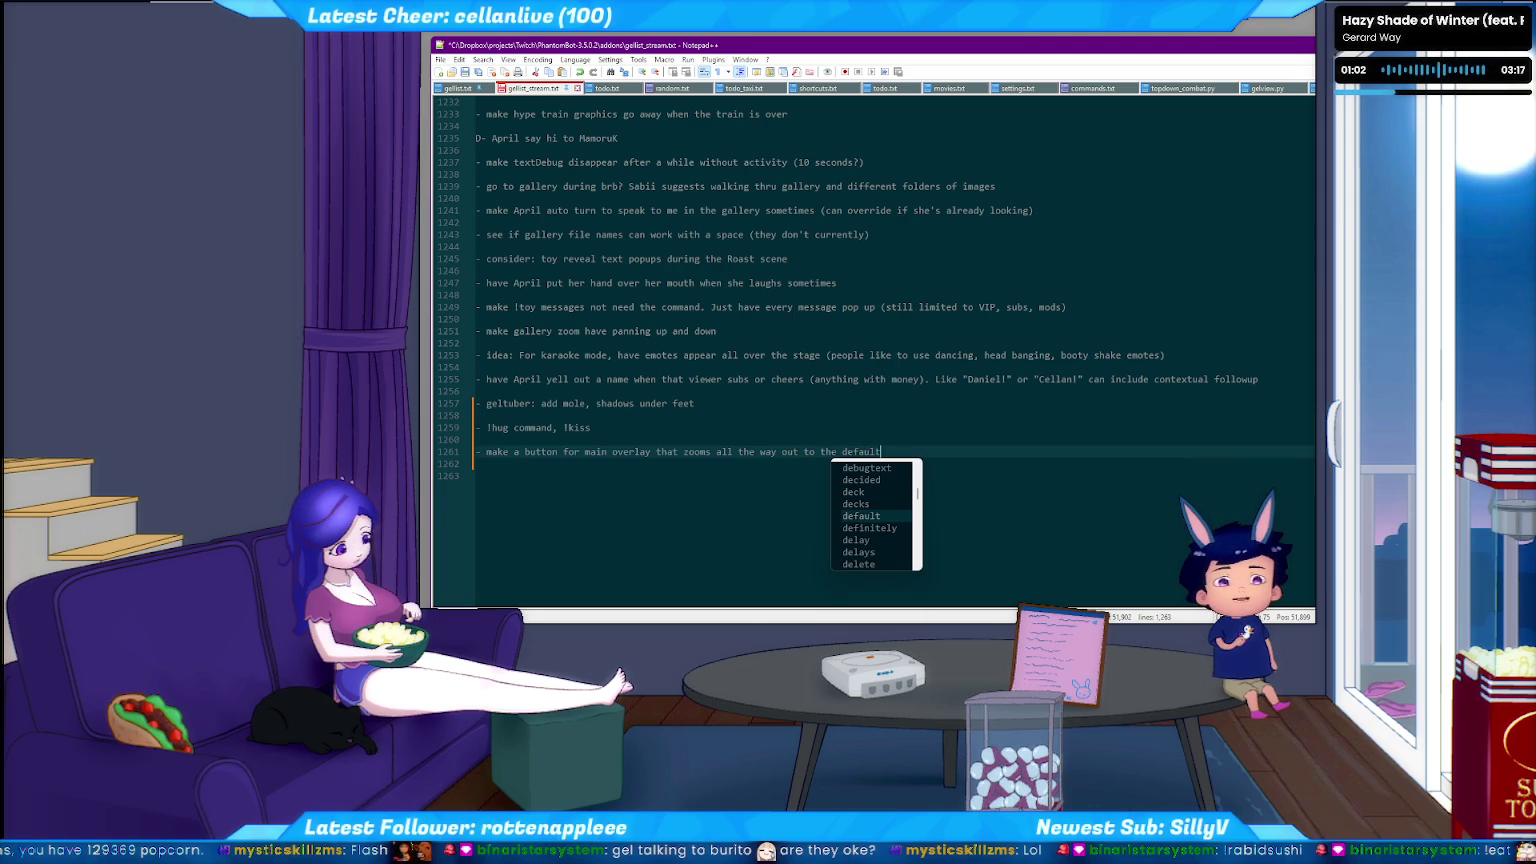
key("BackSpace")
key("BackSpace")
key("BackSpace")
key("BackSpace")
key("BackSpace")
key("BackSpace")
key("BackSpace")
type("start zoo")
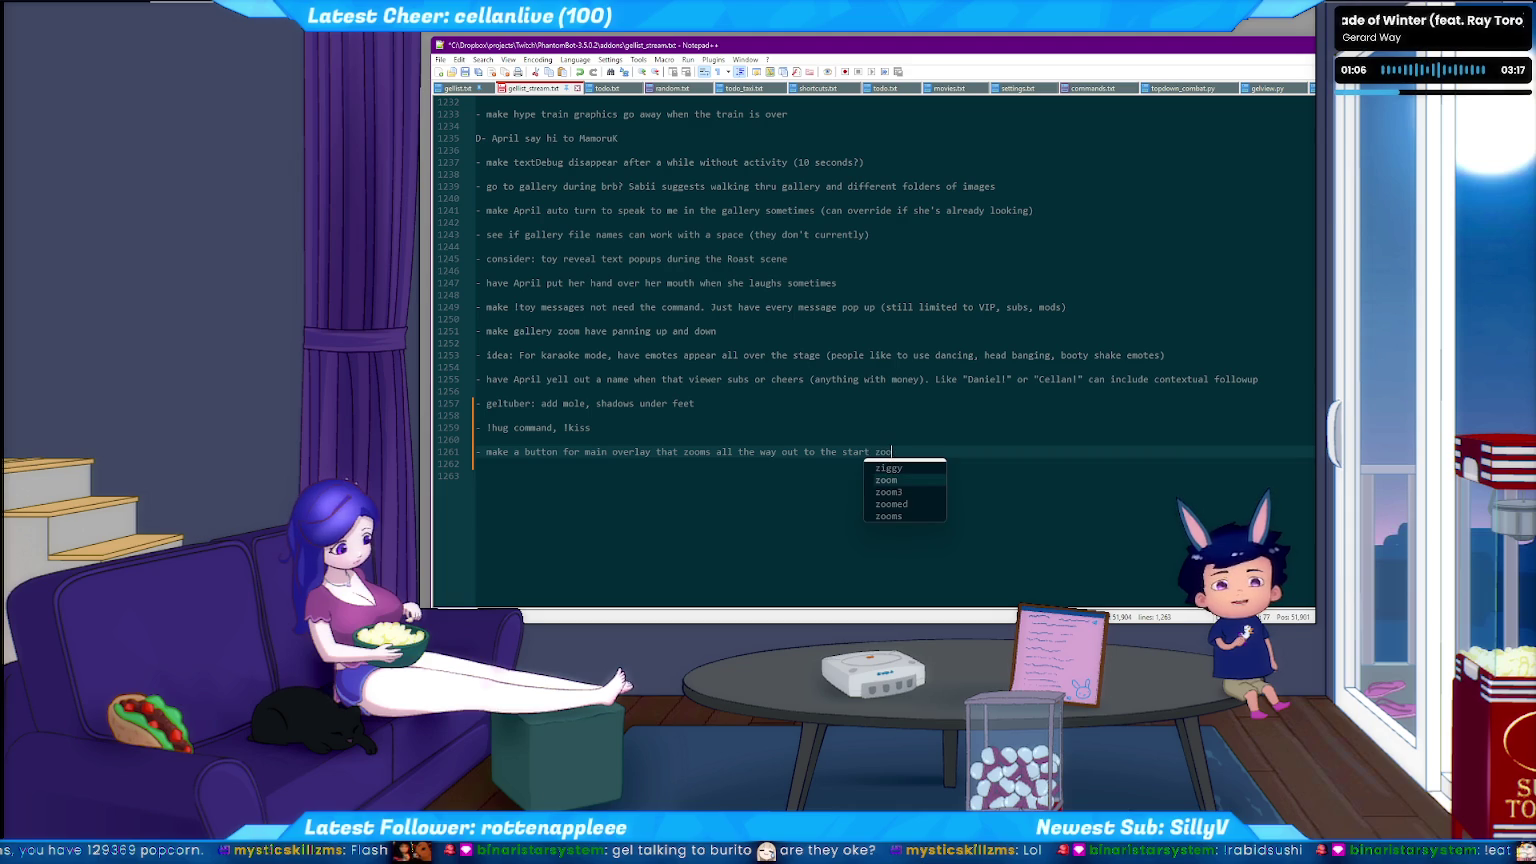
key("BackSpace")
key("BackSpace")
key("BackSpace")
type("ing zo")
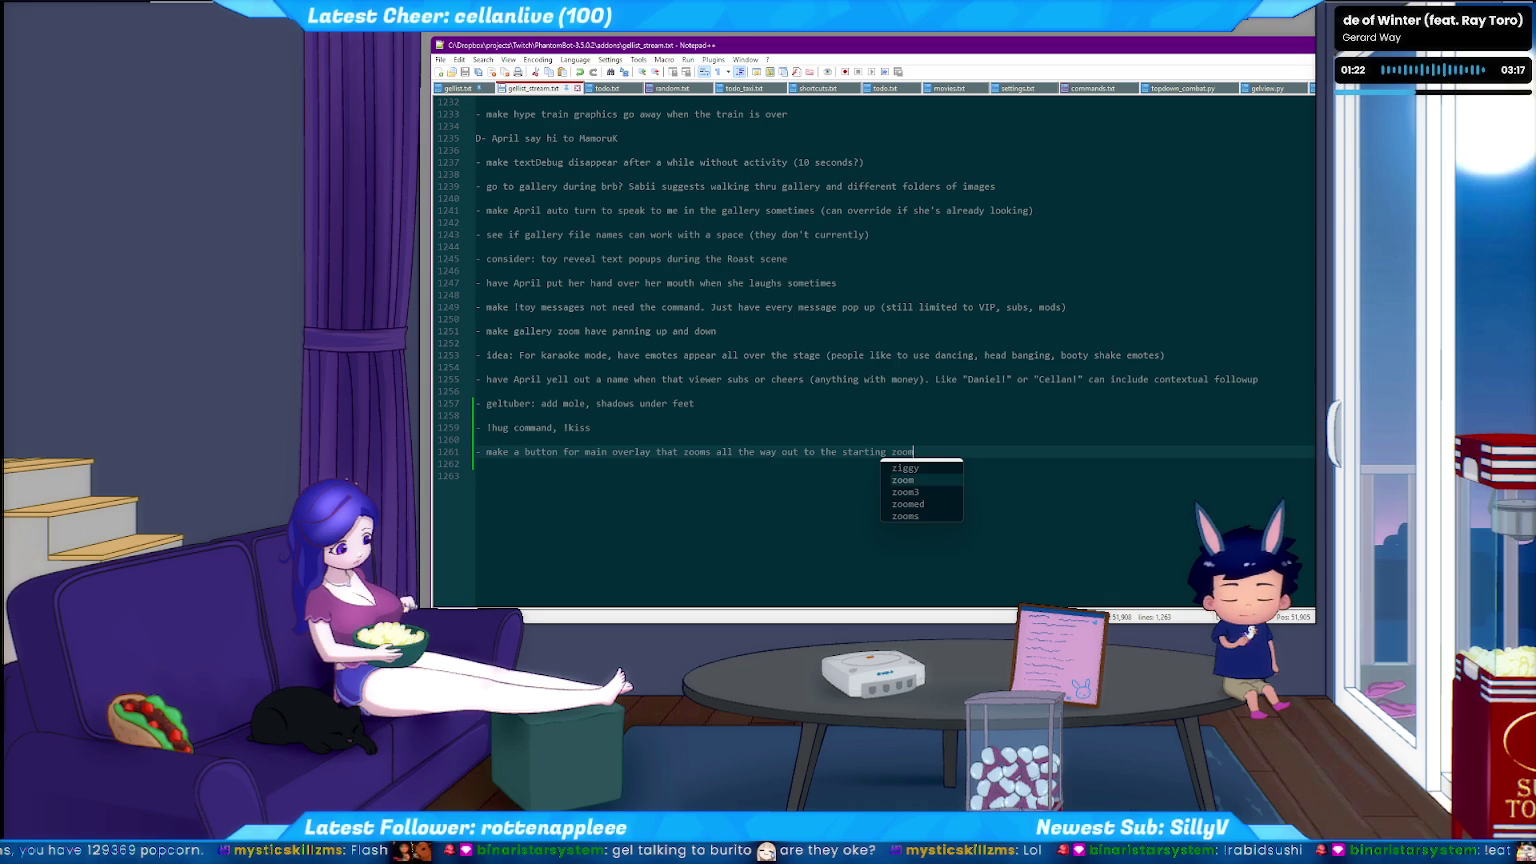
key("alt+Tab")
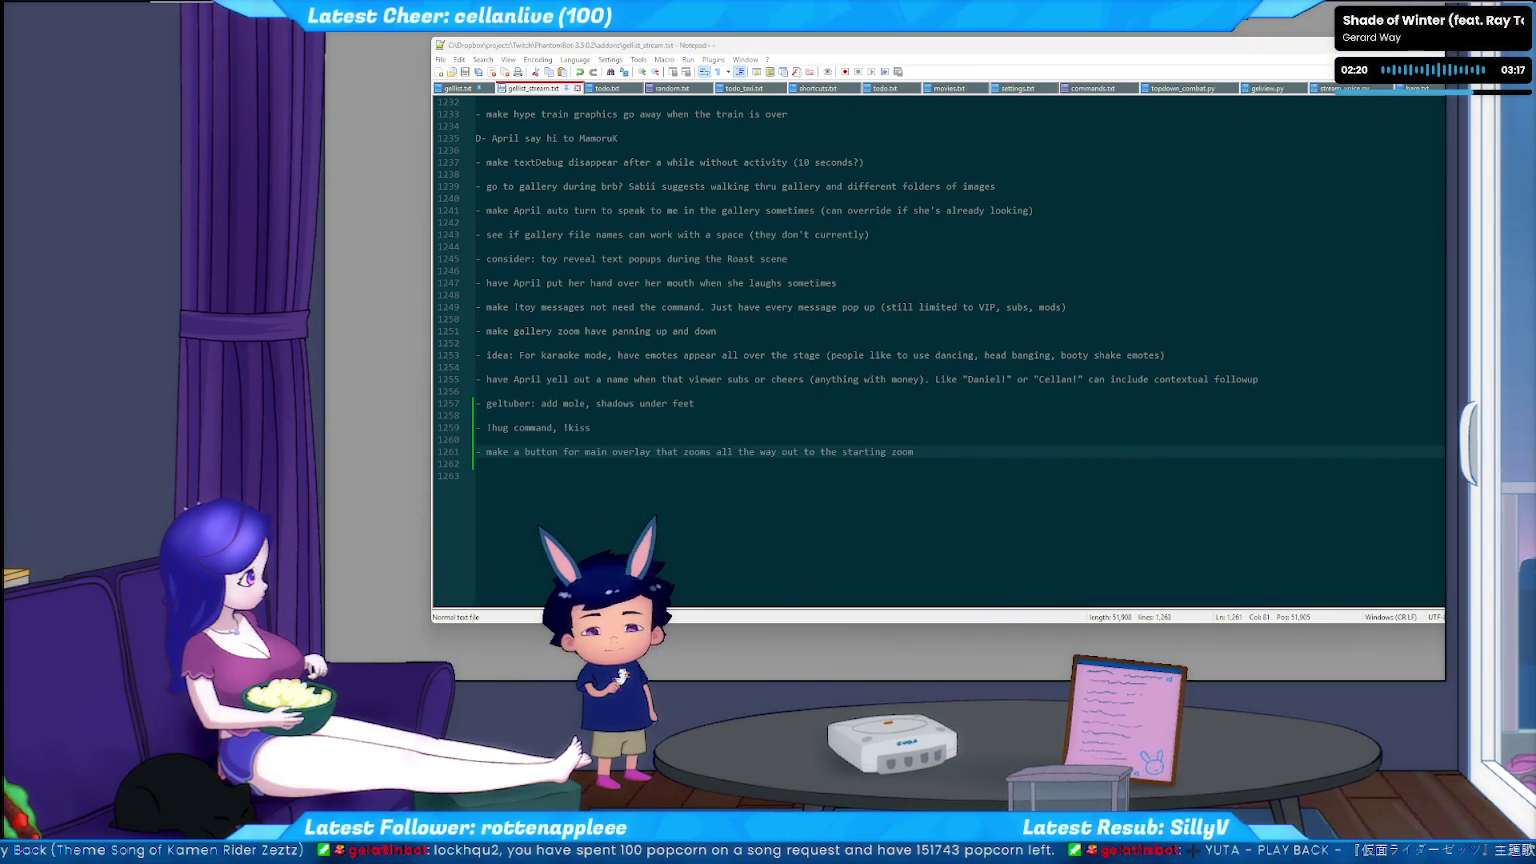
left_click(1167, 462)
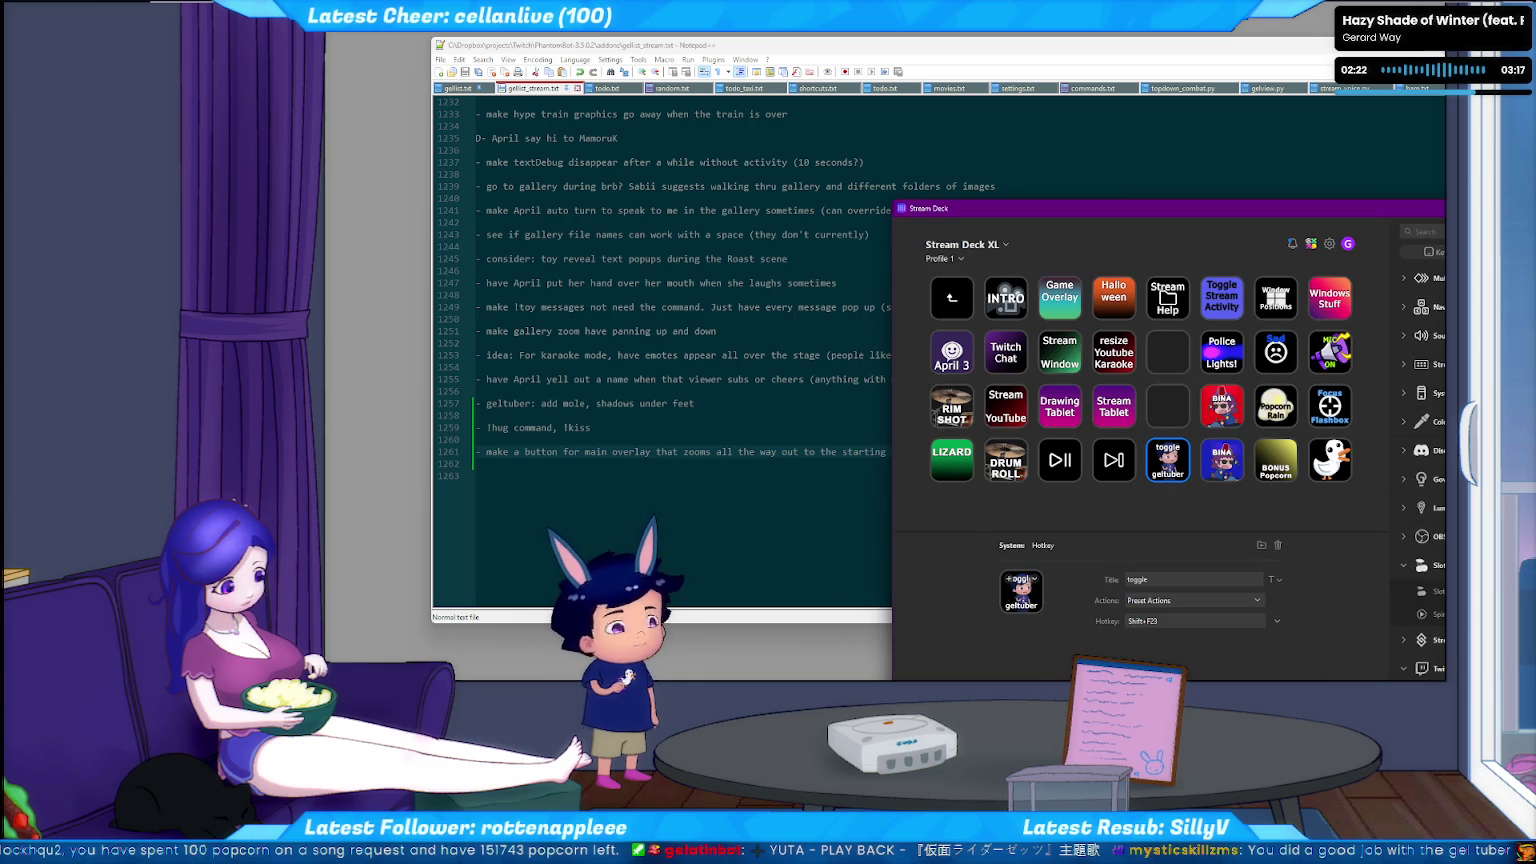
Change the toggle geltuber Stream Deck key's hotkey from Shift+F23 to Shift+F20.
left_click(1277, 621)
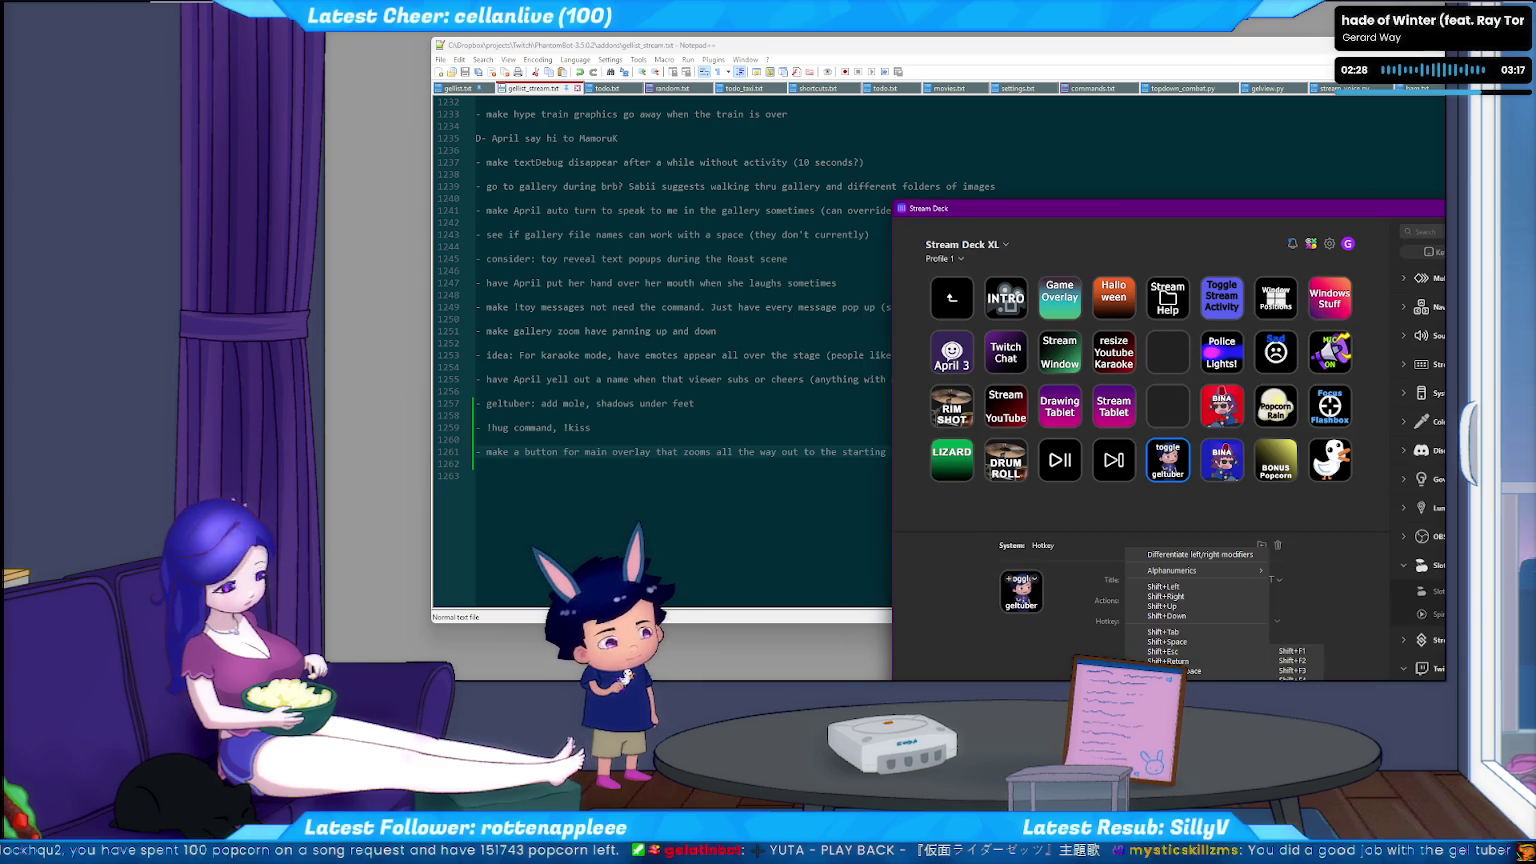
left_click(1160, 640)
left_click(1110, 432)
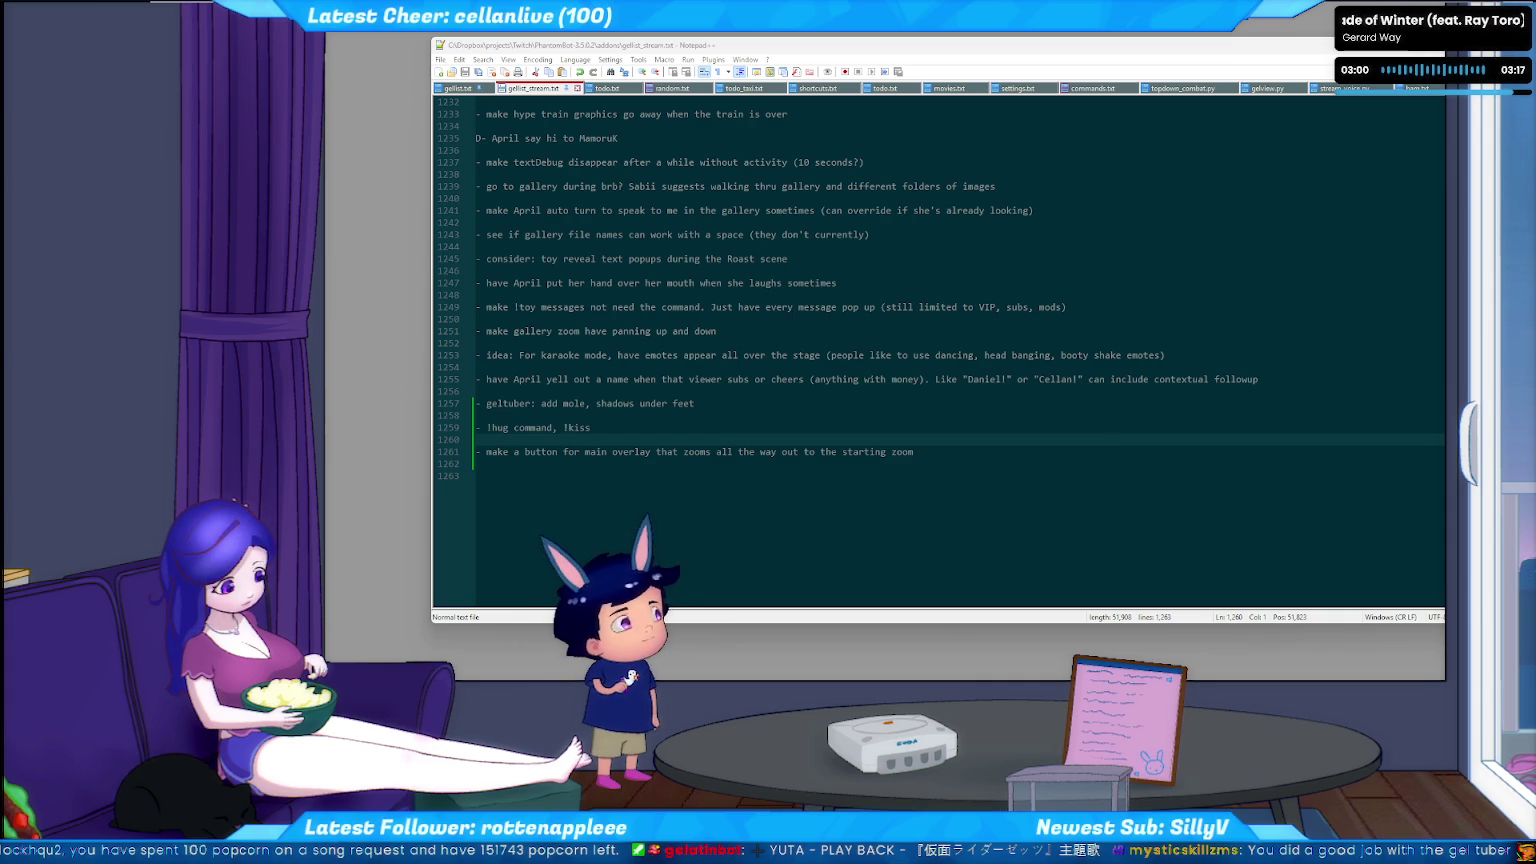
Drag the VTuber Debug Preview window lower and toggle the CAM webcam feed on and off.
left_click_drag(767, 82, 768, 134)
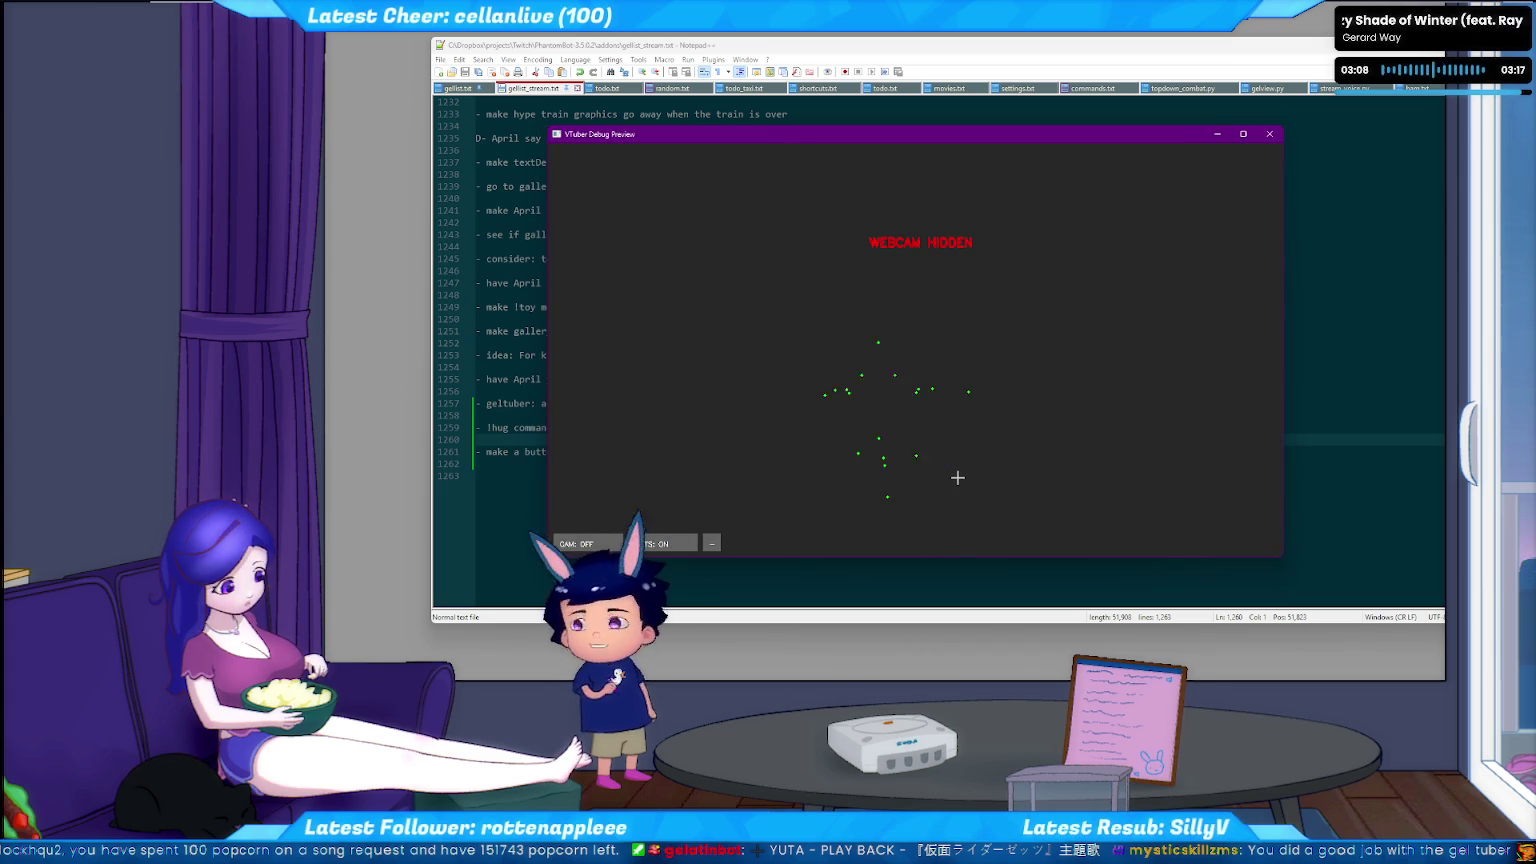
left_click(585, 543)
left_click(585, 543)
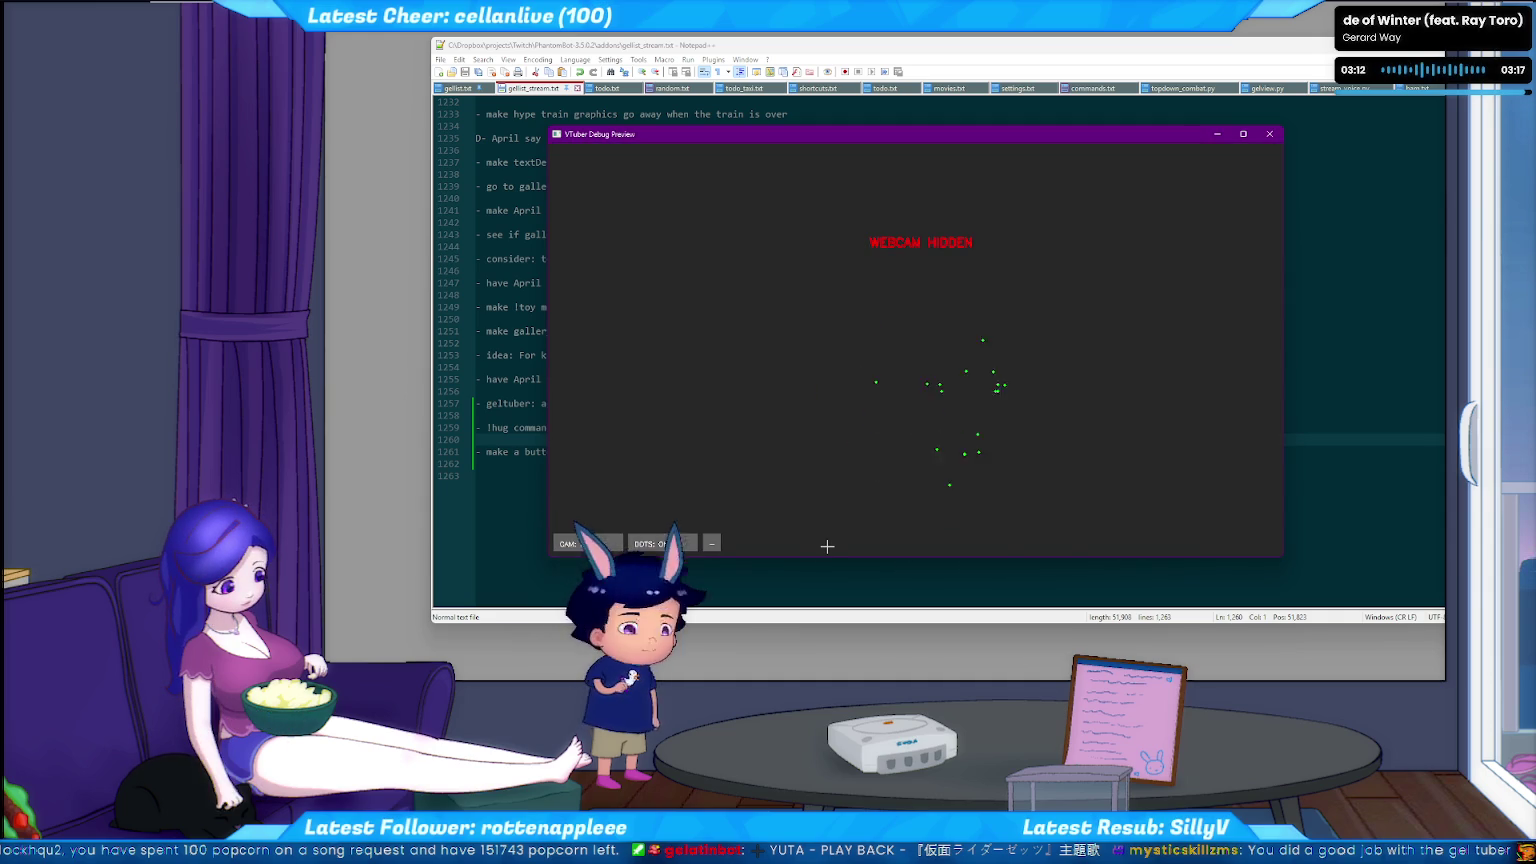
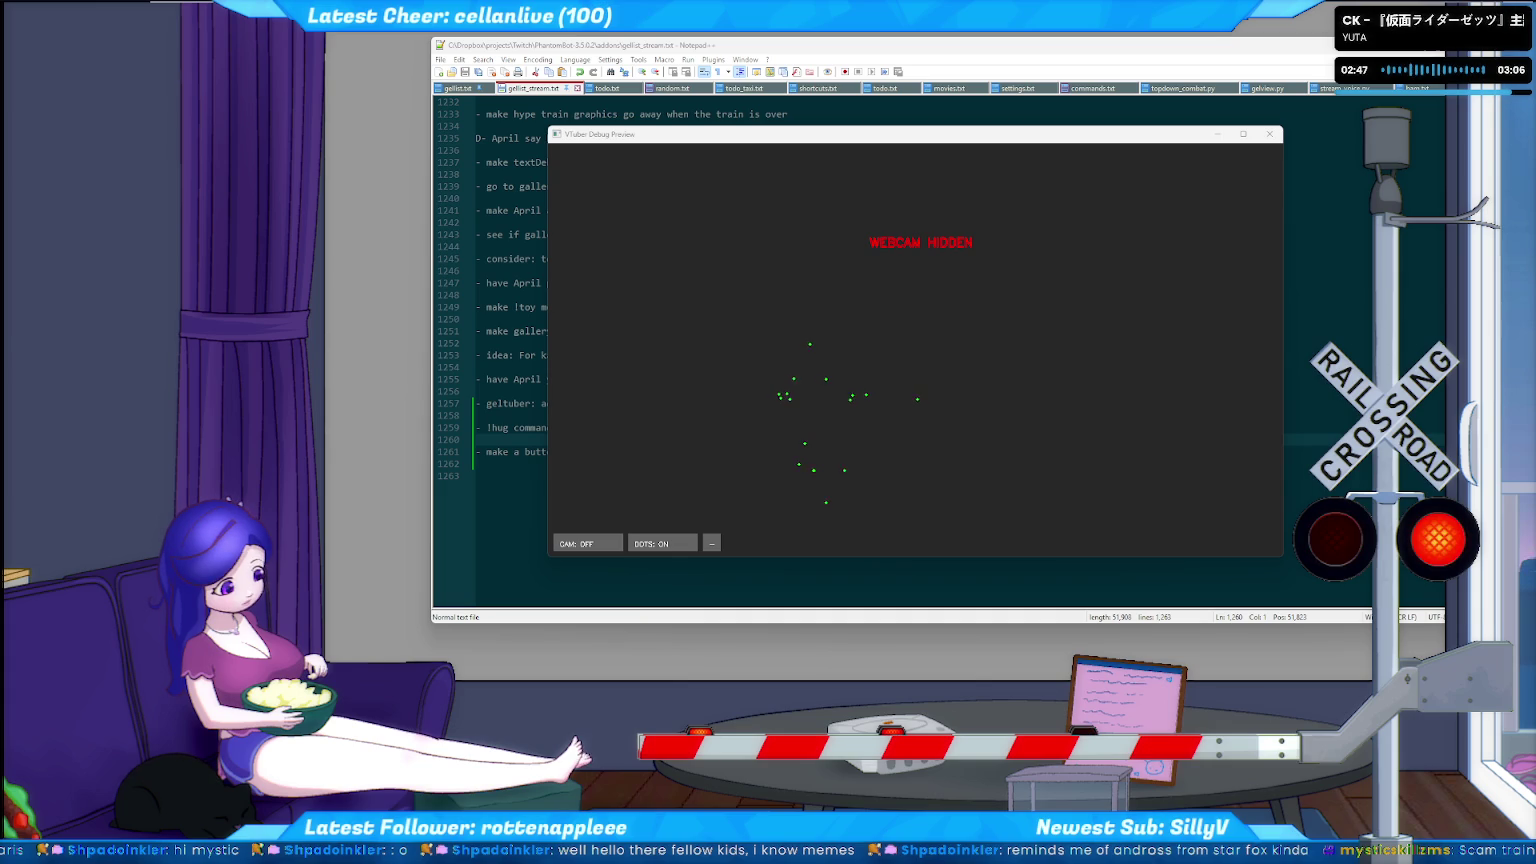
Bring Notepad++ forward on shortcuts.txt, scrolled to the F20 hotkey lines.
left_click(501, 469)
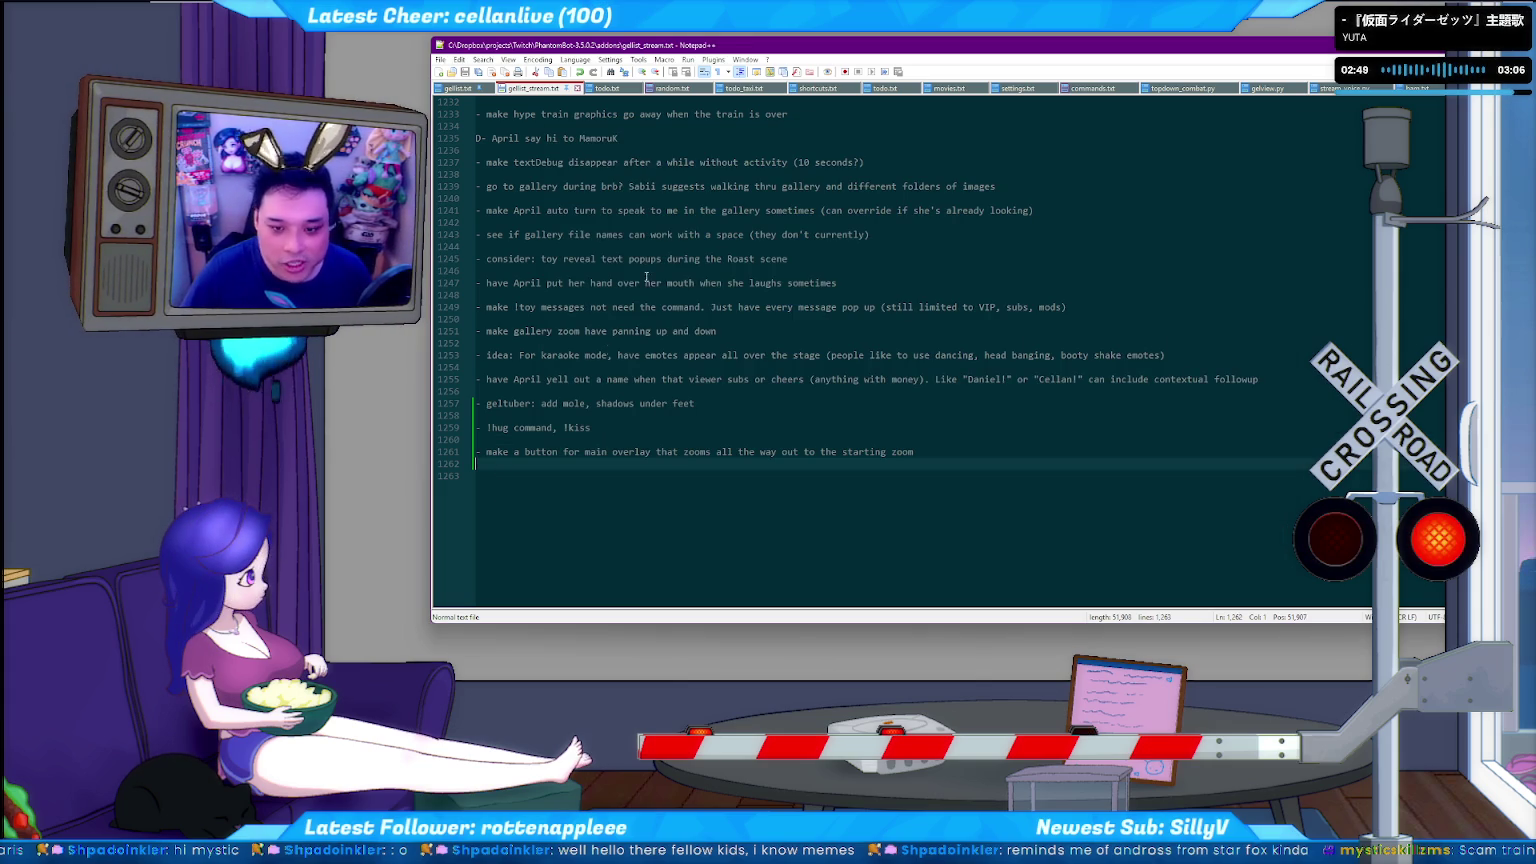
left_click(817, 88)
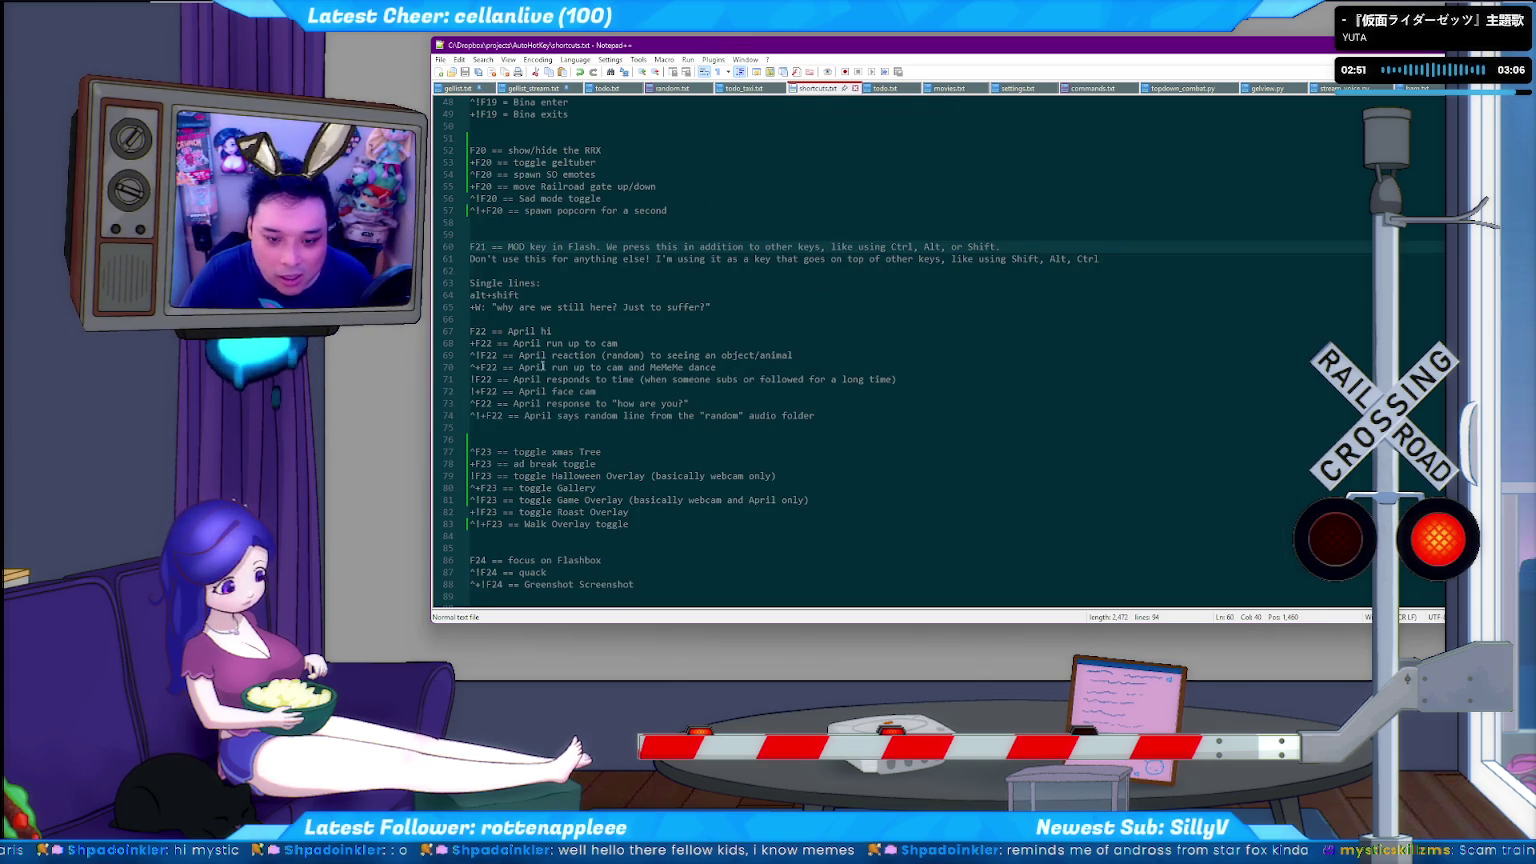
scroll(609, 401, "up", 4)
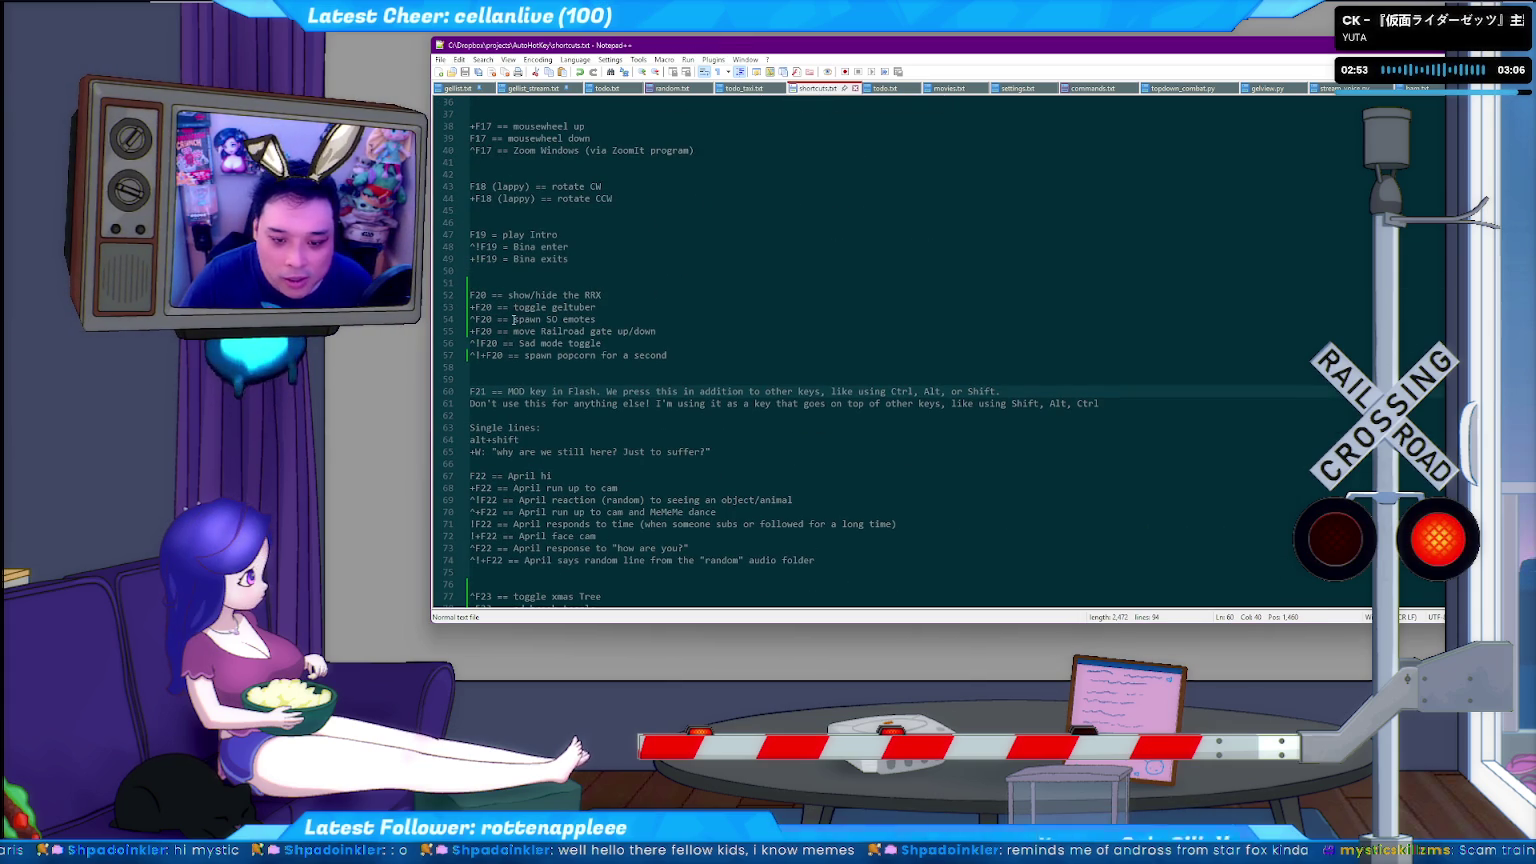
left_click(475, 331)
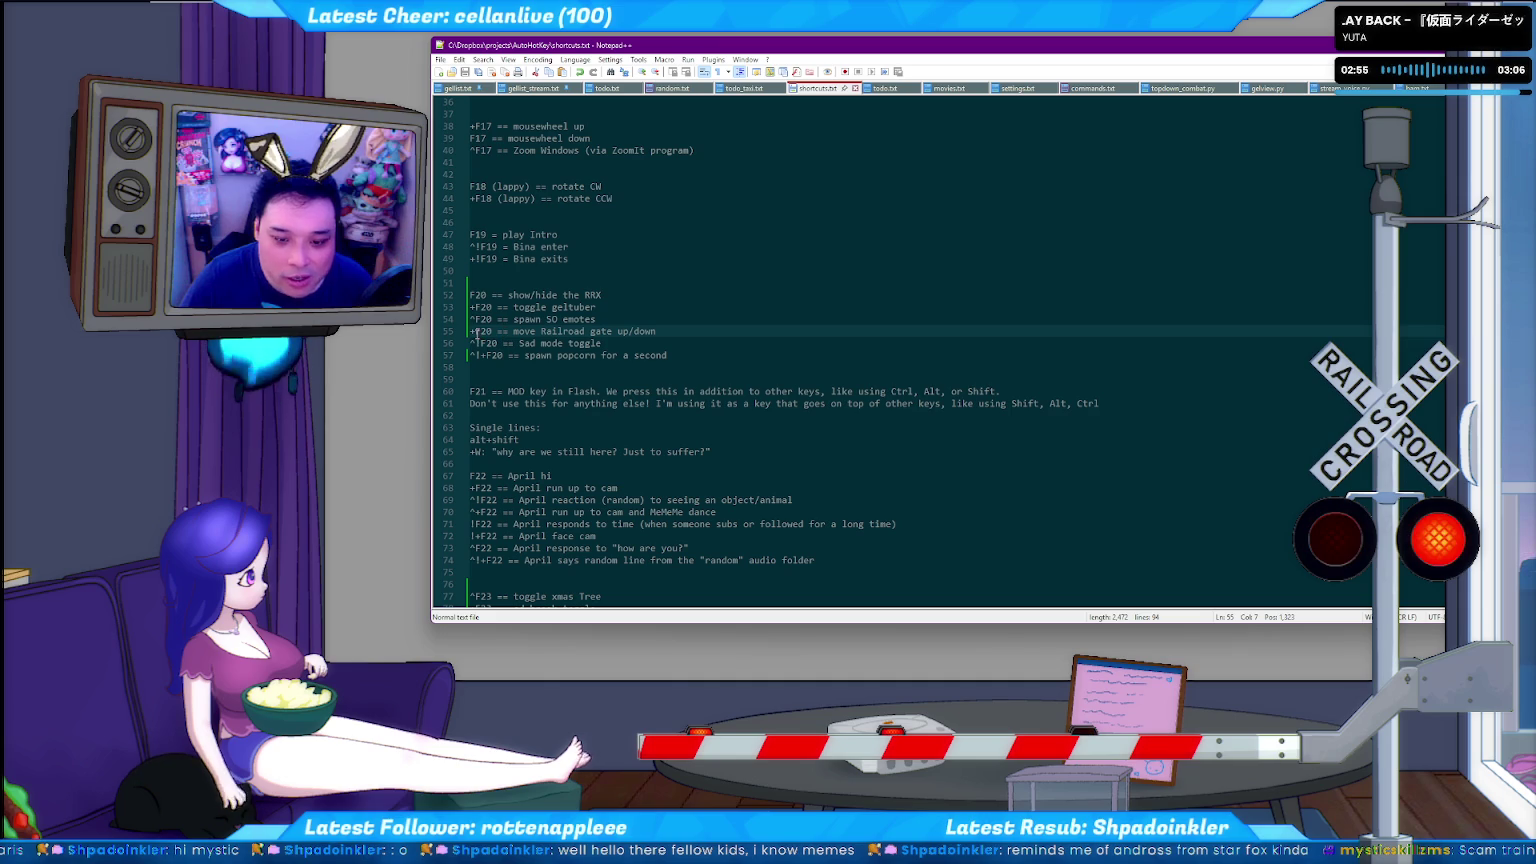
Select the whole 'toggle geltuber' line in the F20 block.
left_click_drag(482, 331, 488, 331)
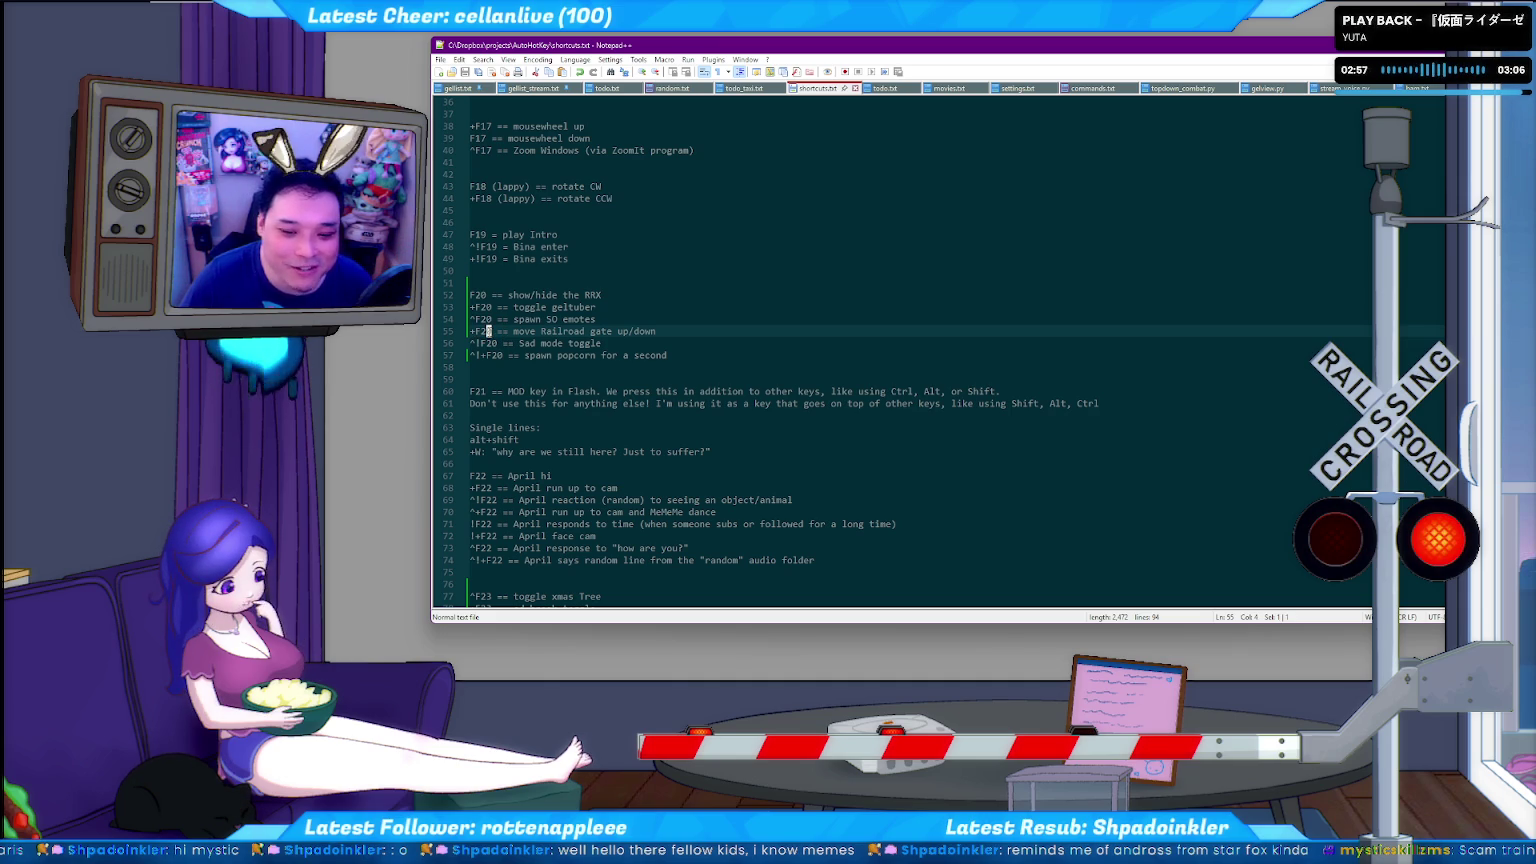
left_click(577, 331)
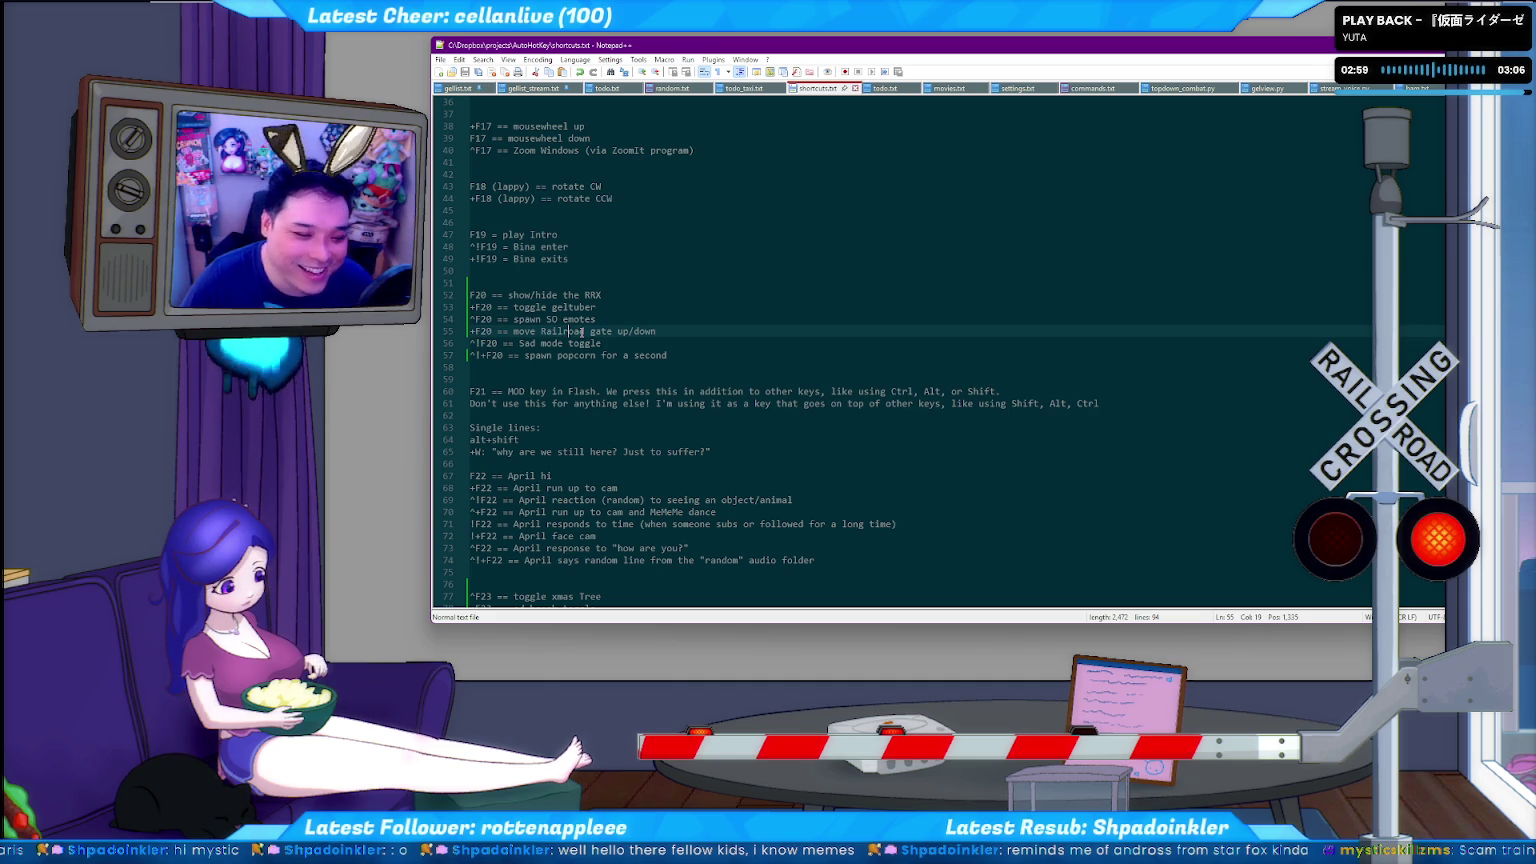
left_click(535, 331)
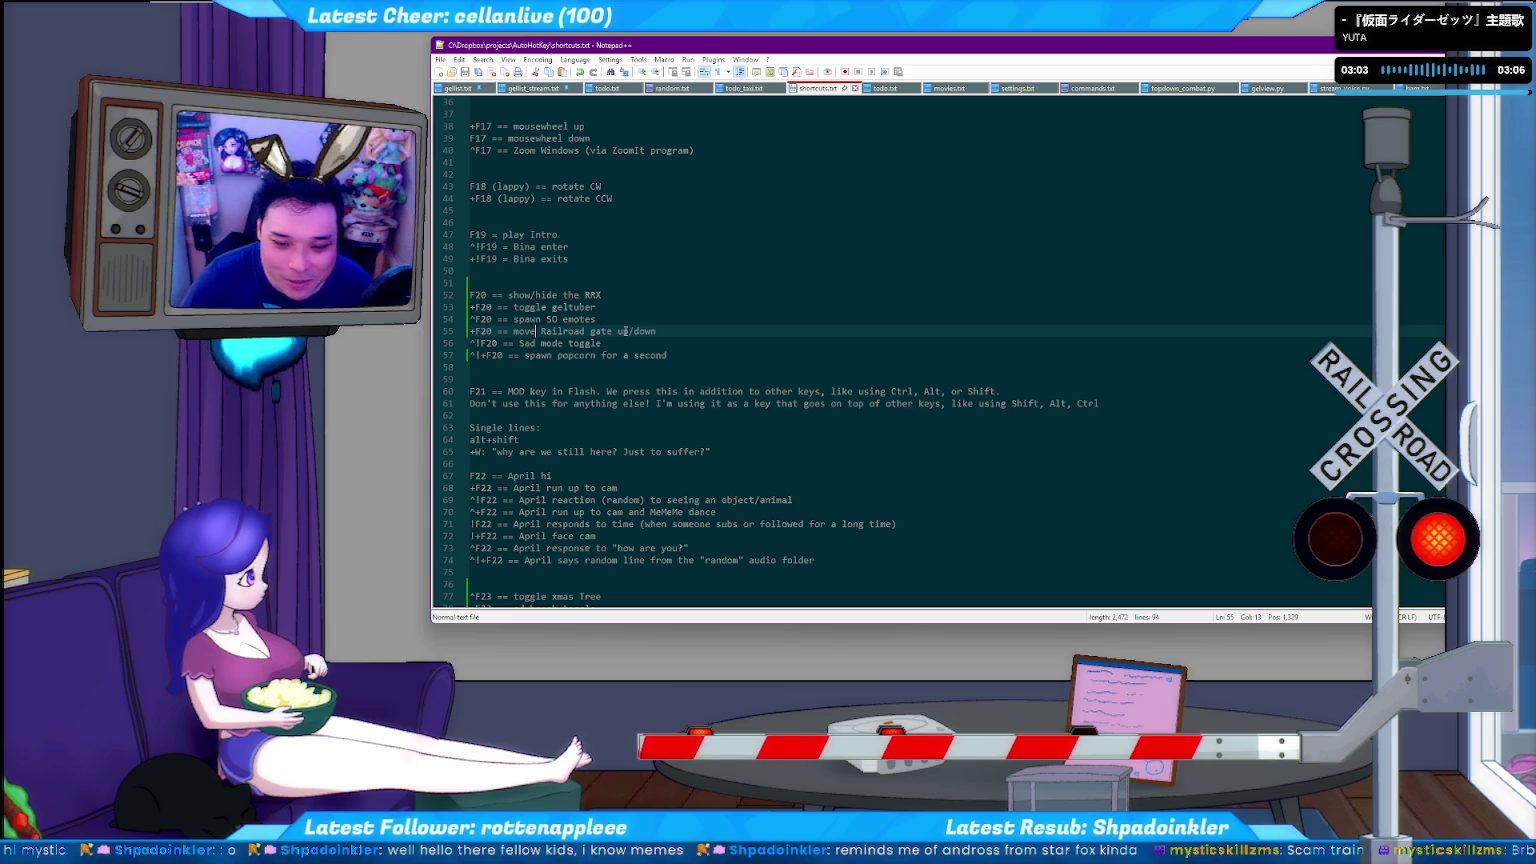
left_click(605, 308)
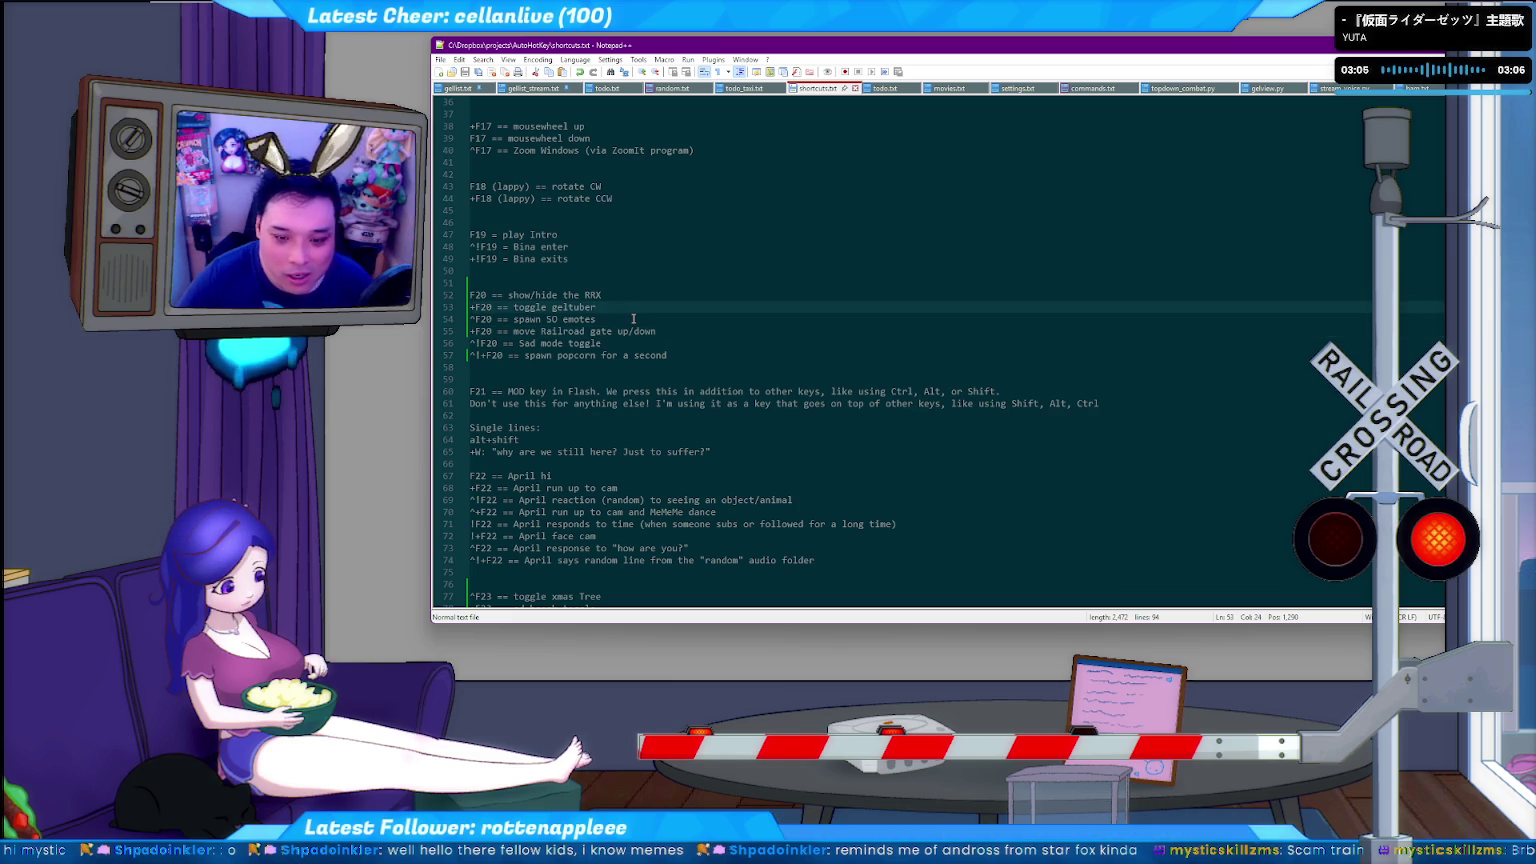
key("shift+Home")
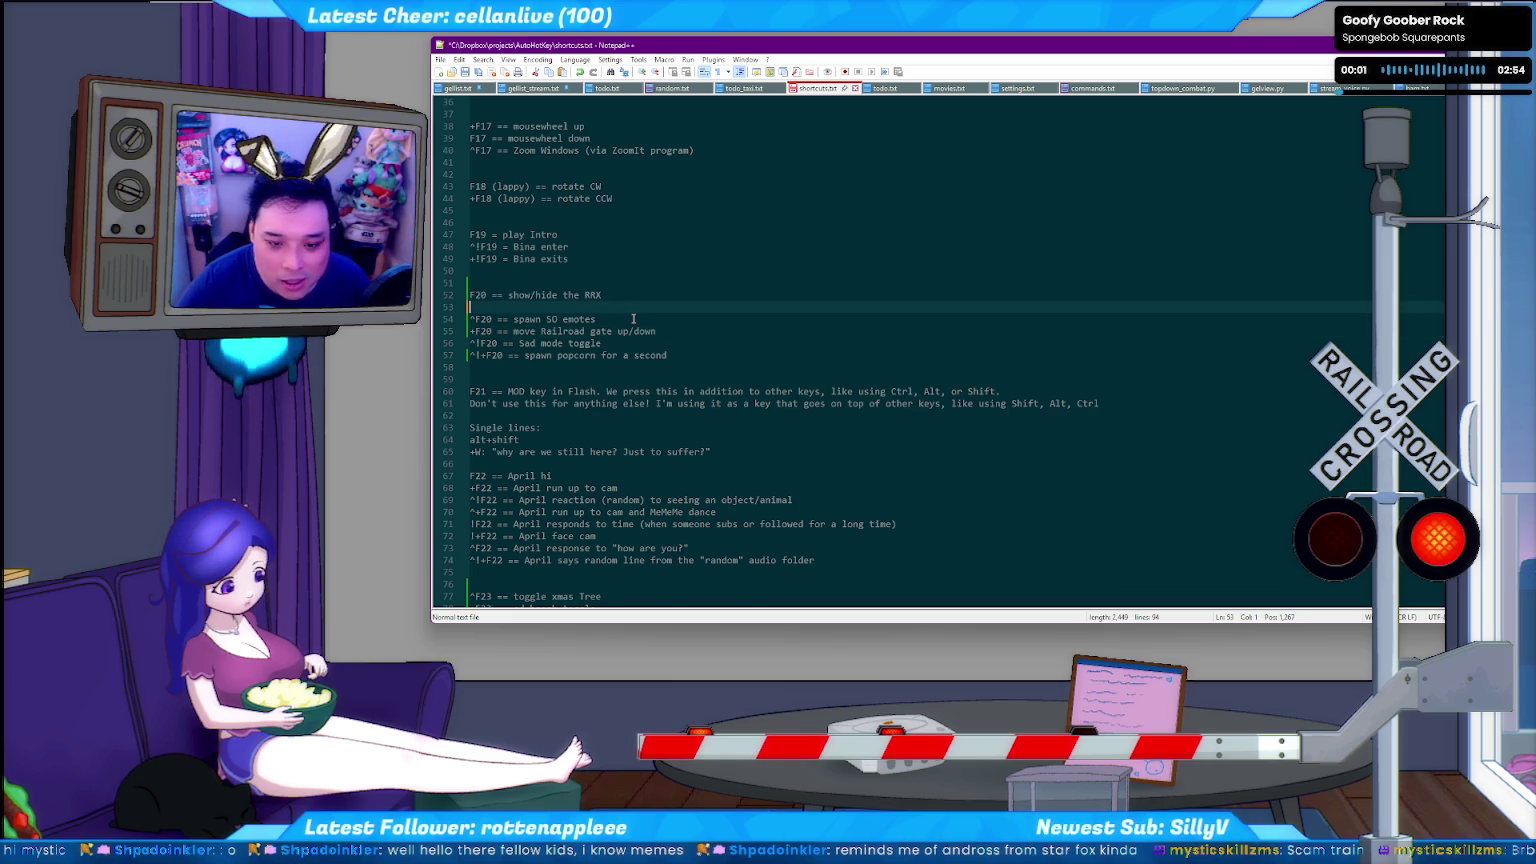
Delete the toggle geltuber line and rearrange blank lines around the railroad gate and sad mode hotkeys.
key("Delete")
key("Delete")
key("Down")
key("End")
key("Return")
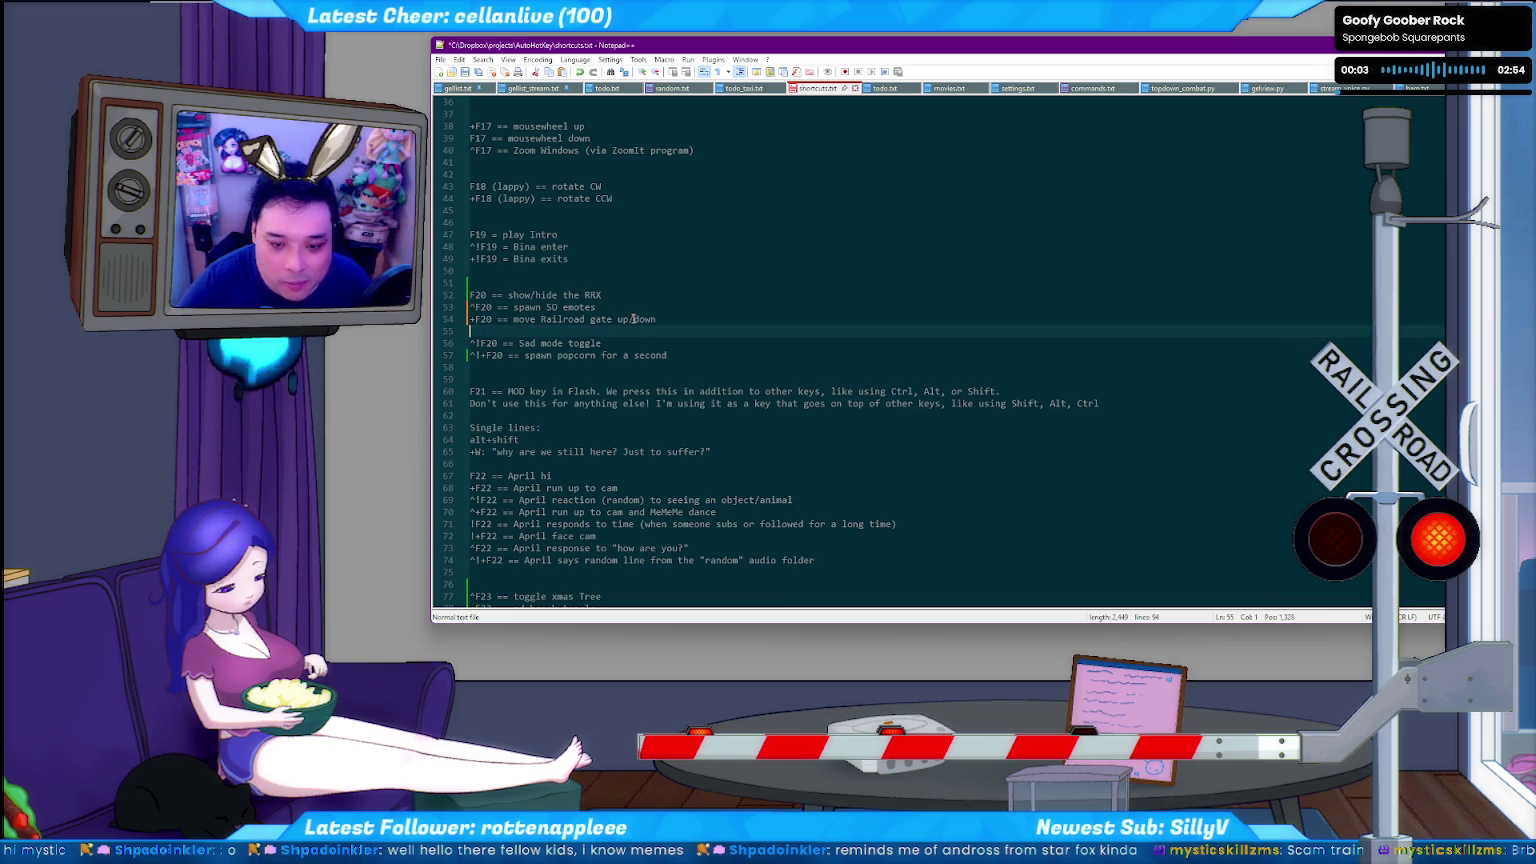
key("Down")
key("Down")
key("Up")
key("Return")
key("Down")
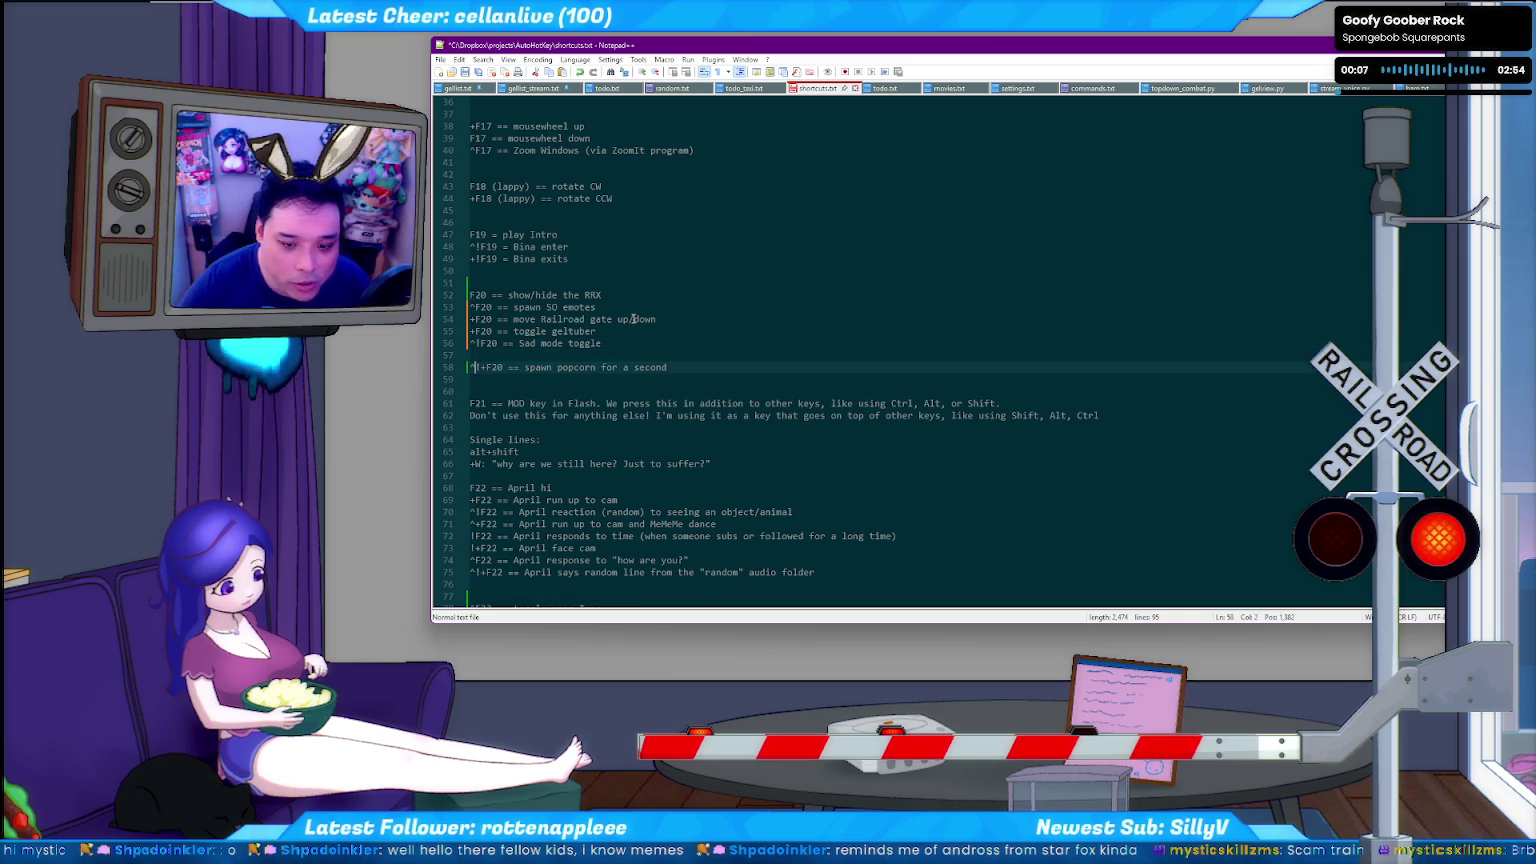
Reassign the geltuber entry to ^+F20, remove the extra blank line, and switch to Flash.
key("Up")
key("Up")
key("Right")
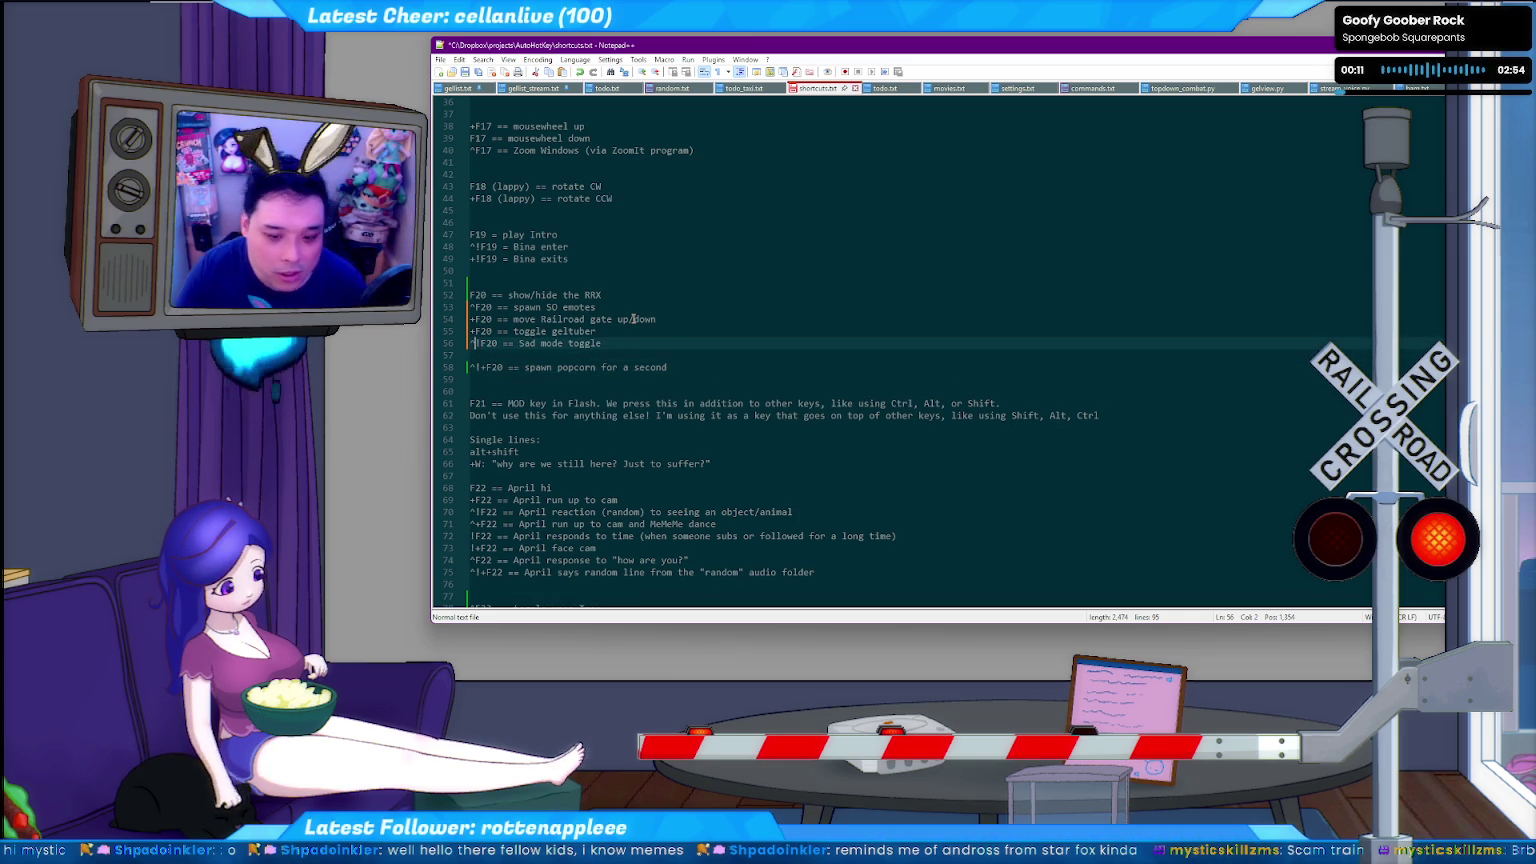
key("Up")
key("Home")
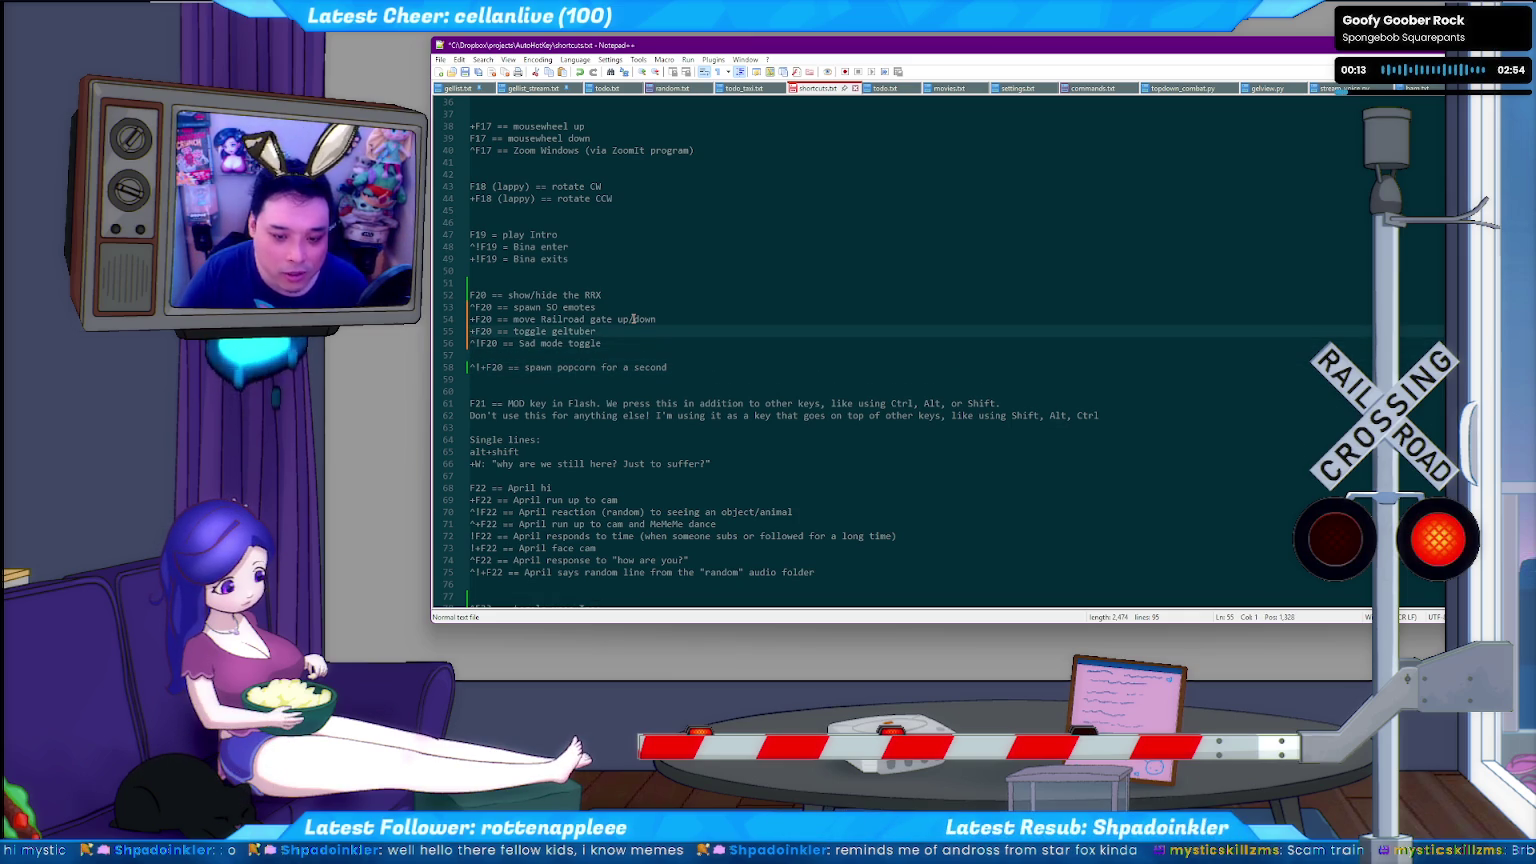
type("^")
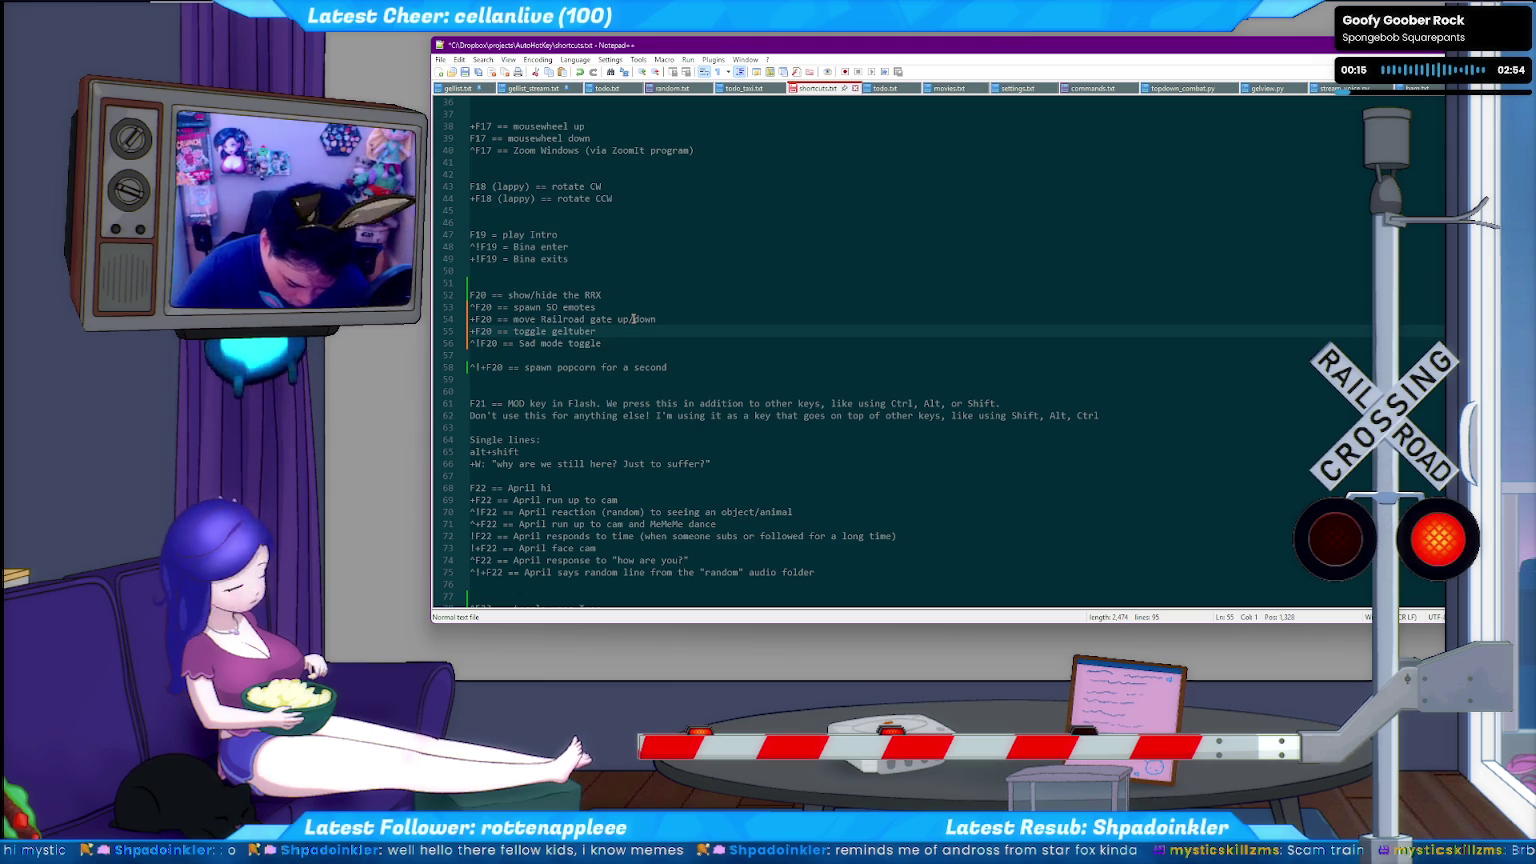
key("Down")
key("Down")
key("Delete")
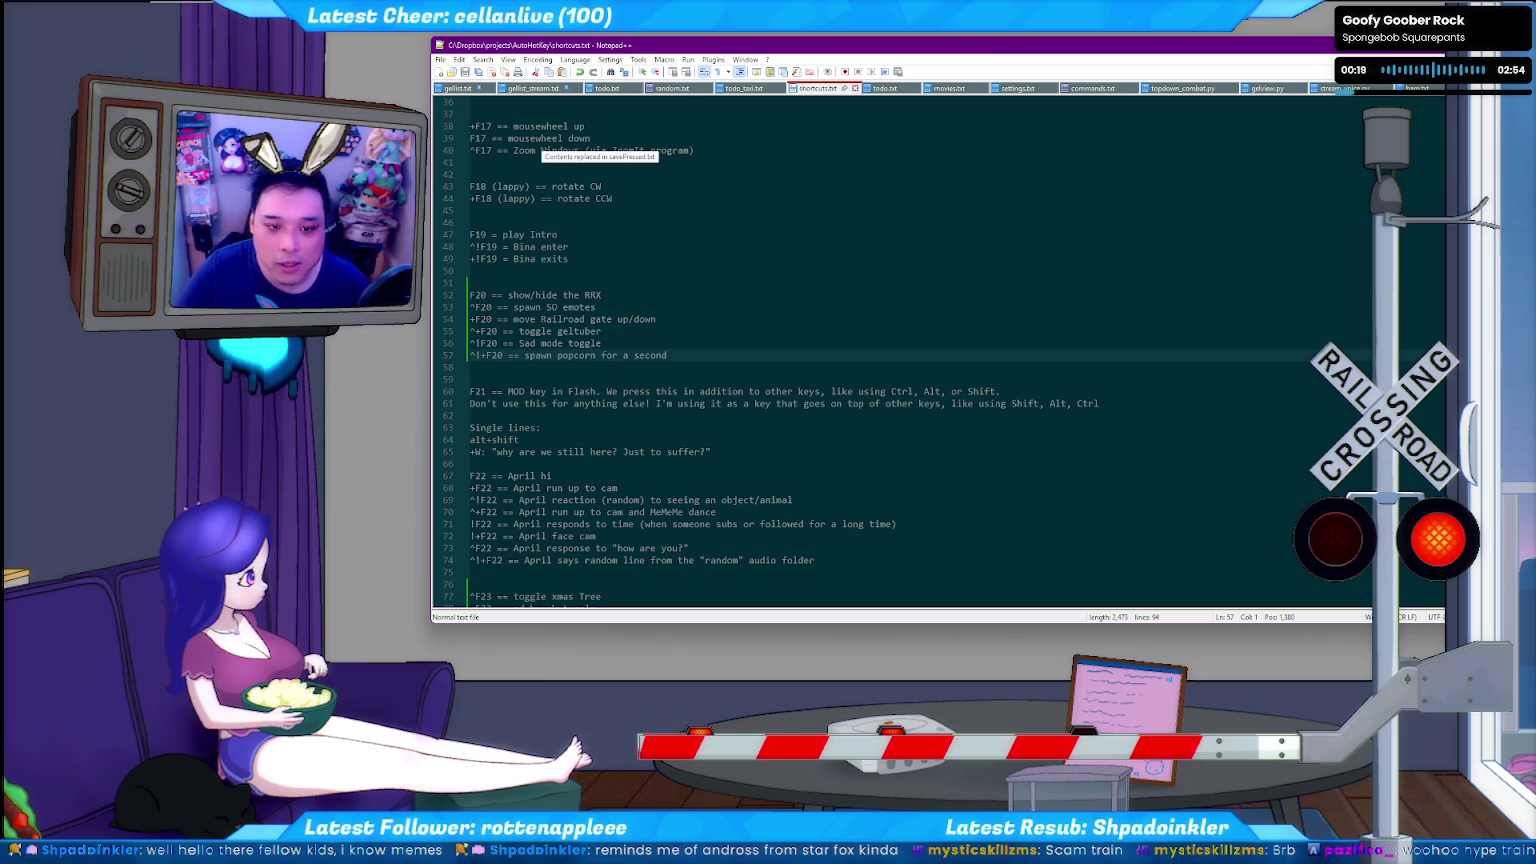
key("alt+Tab")
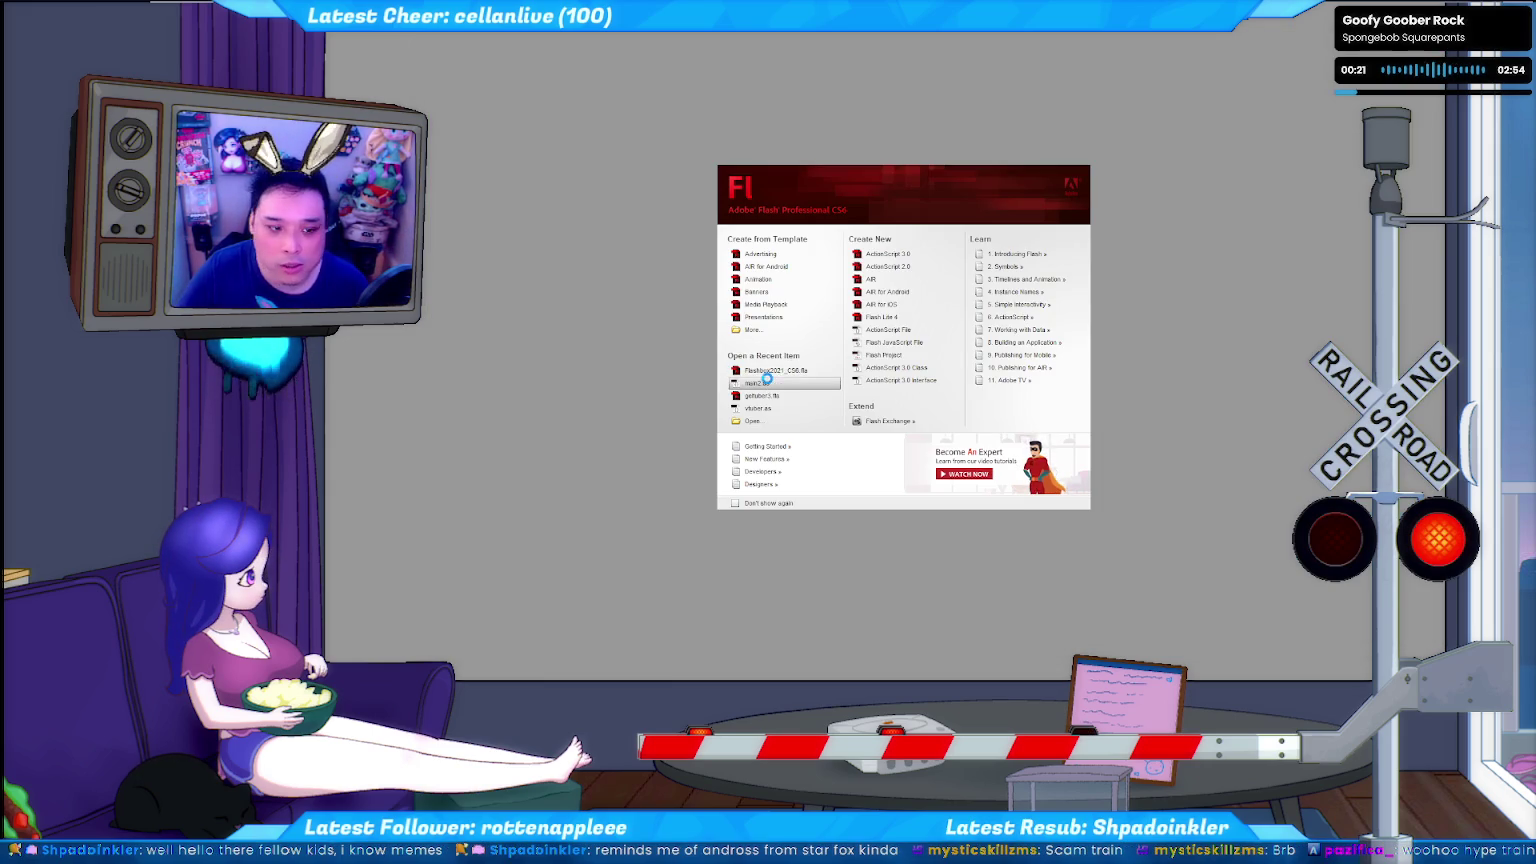
Open the recent project main2.fla from the Flash start screen.
left_click(768, 383)
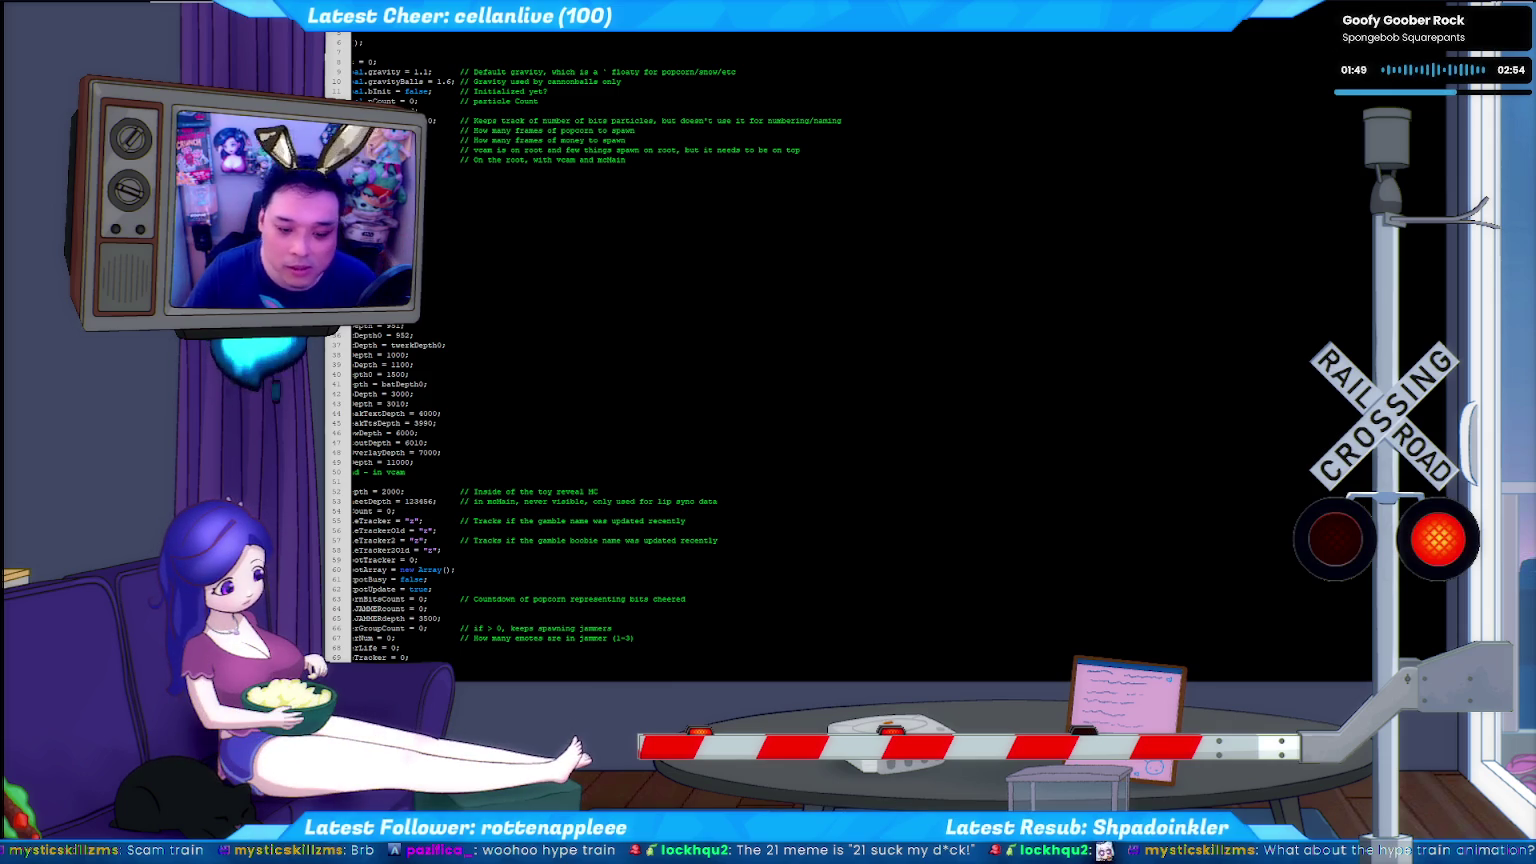
left_click(400, 442)
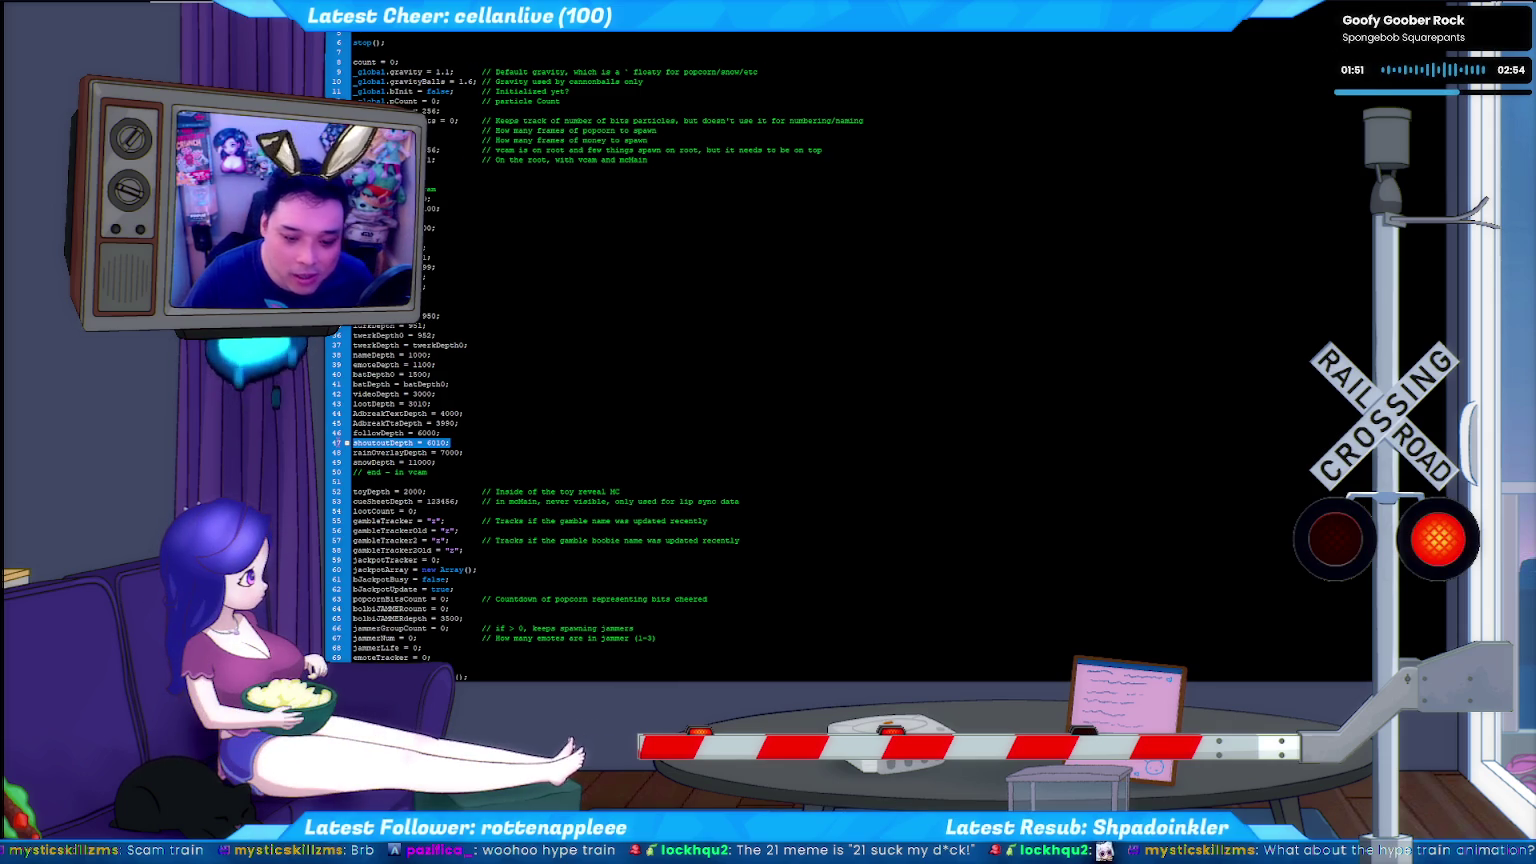
left_click(501, 450)
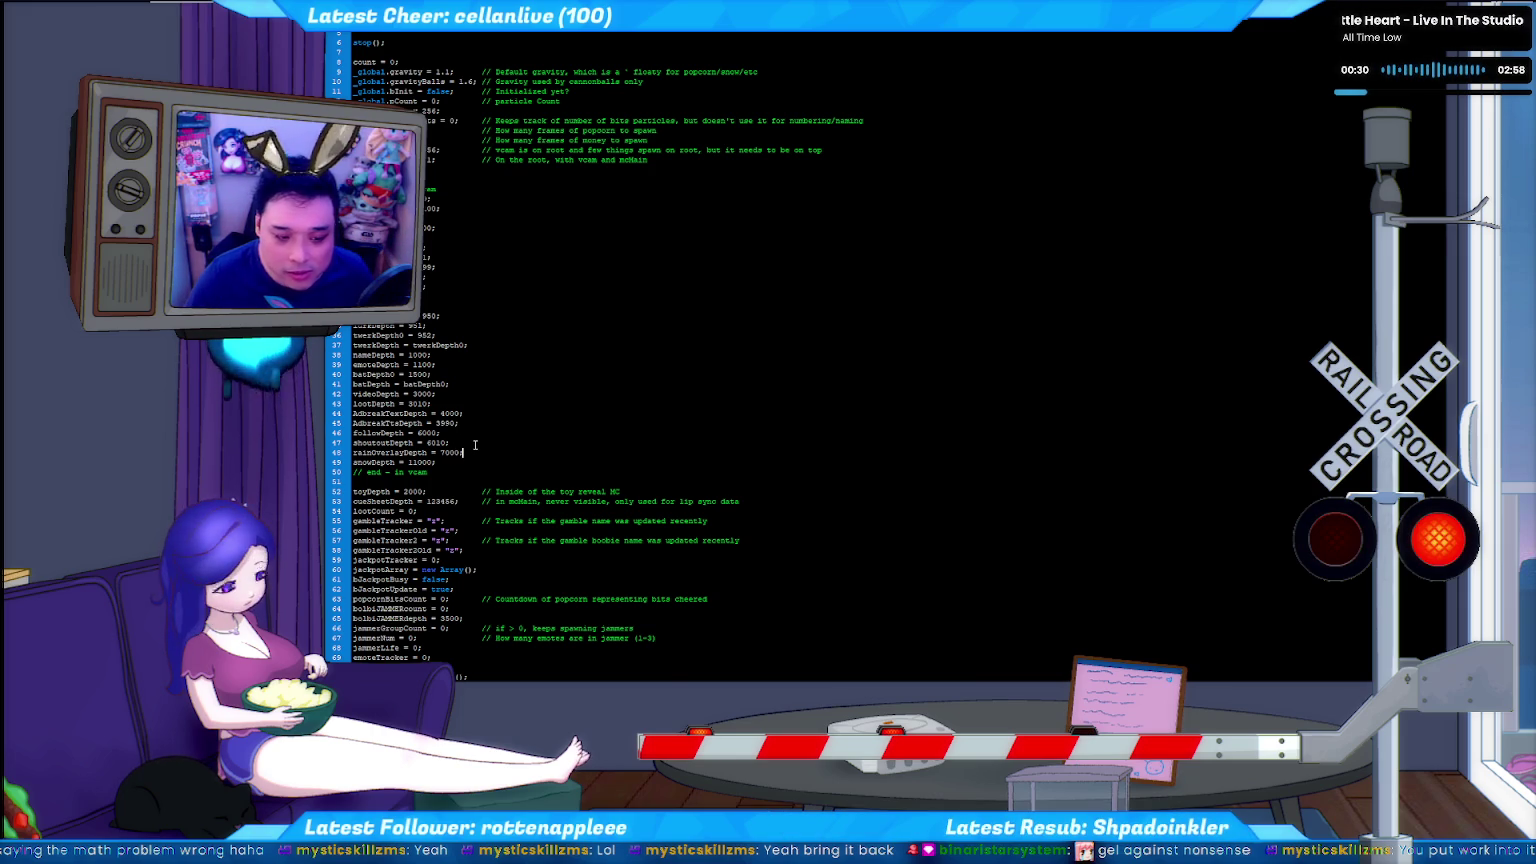
scroll(476, 451, "down", 1)
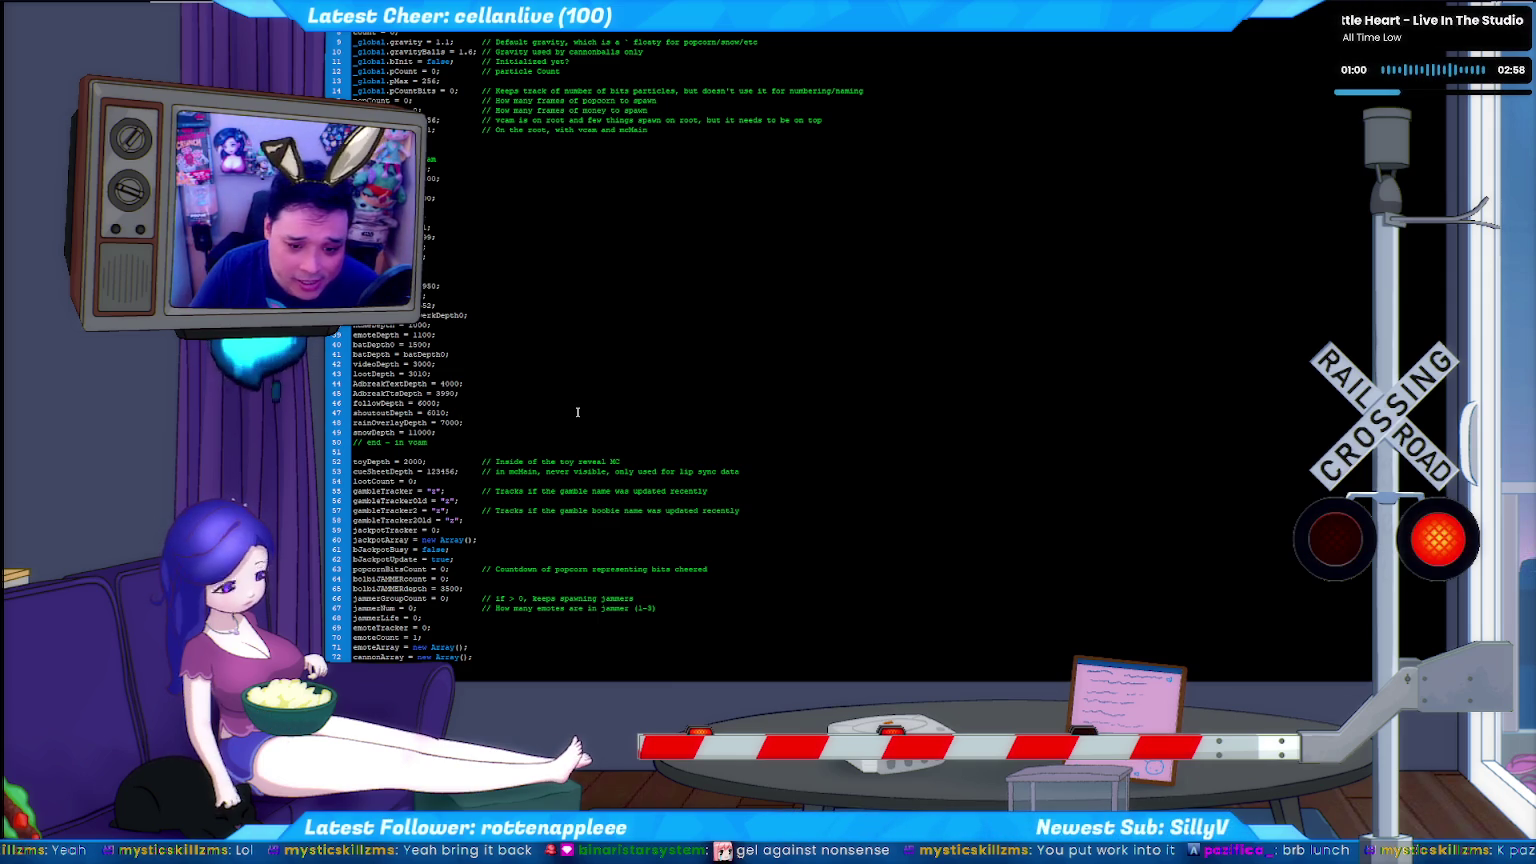
scroll(520, 423, "down", 7)
scroll(540, 400, "up", 4)
scroll(580, 360, "up", 4)
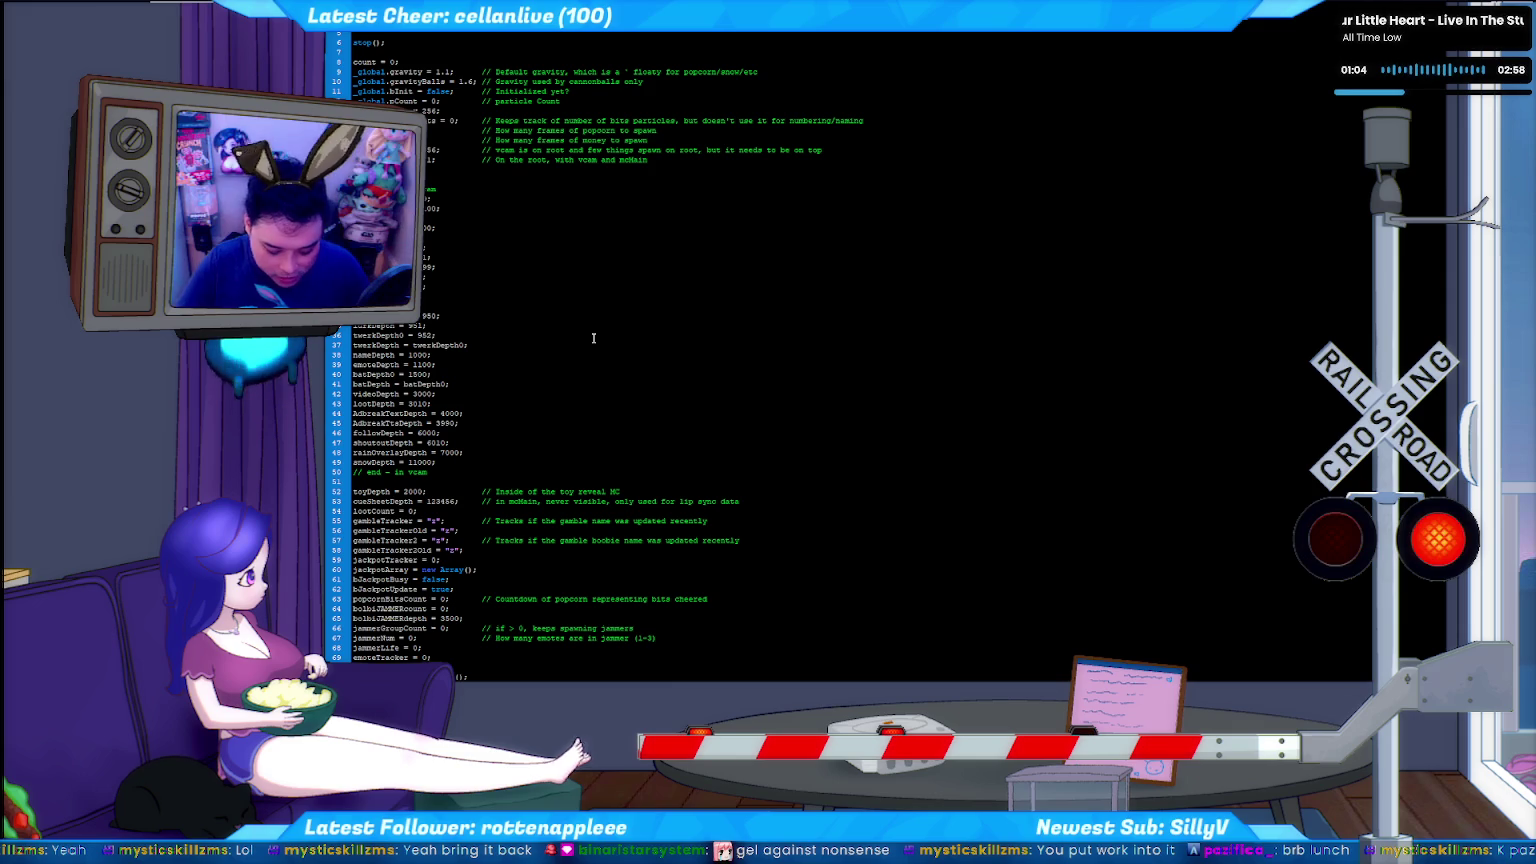
Find the F20 handler and delete the '!' before Key.isDown(Key.CONTROL) on line 159.
key("ctrl+f")
type("F20")
key("Return")
scroll(591, 345, "down", 2)
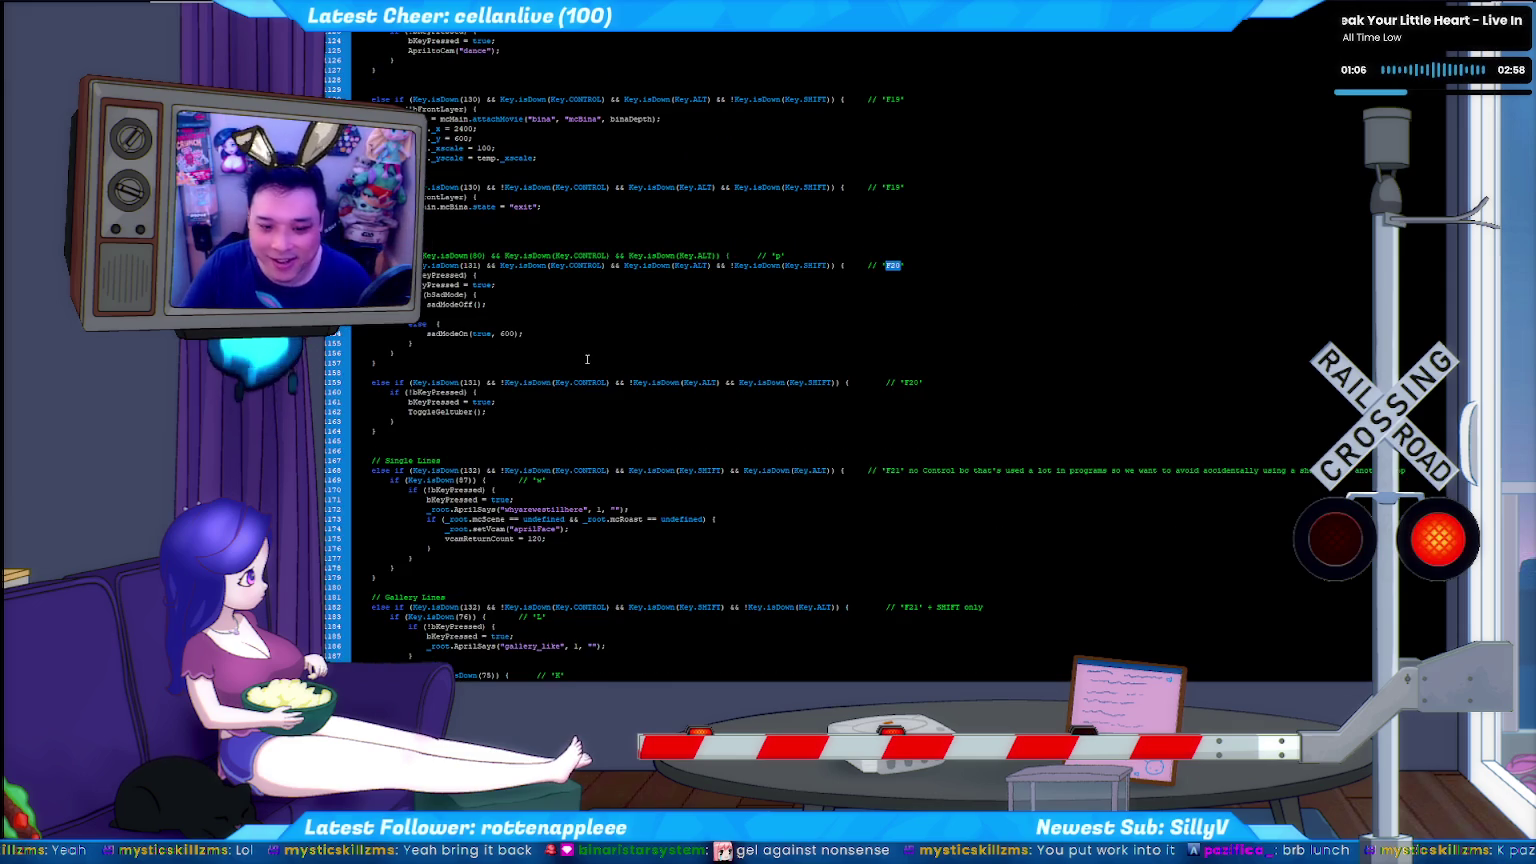
scroll(464, 331, "down", 1)
left_click(488, 345)
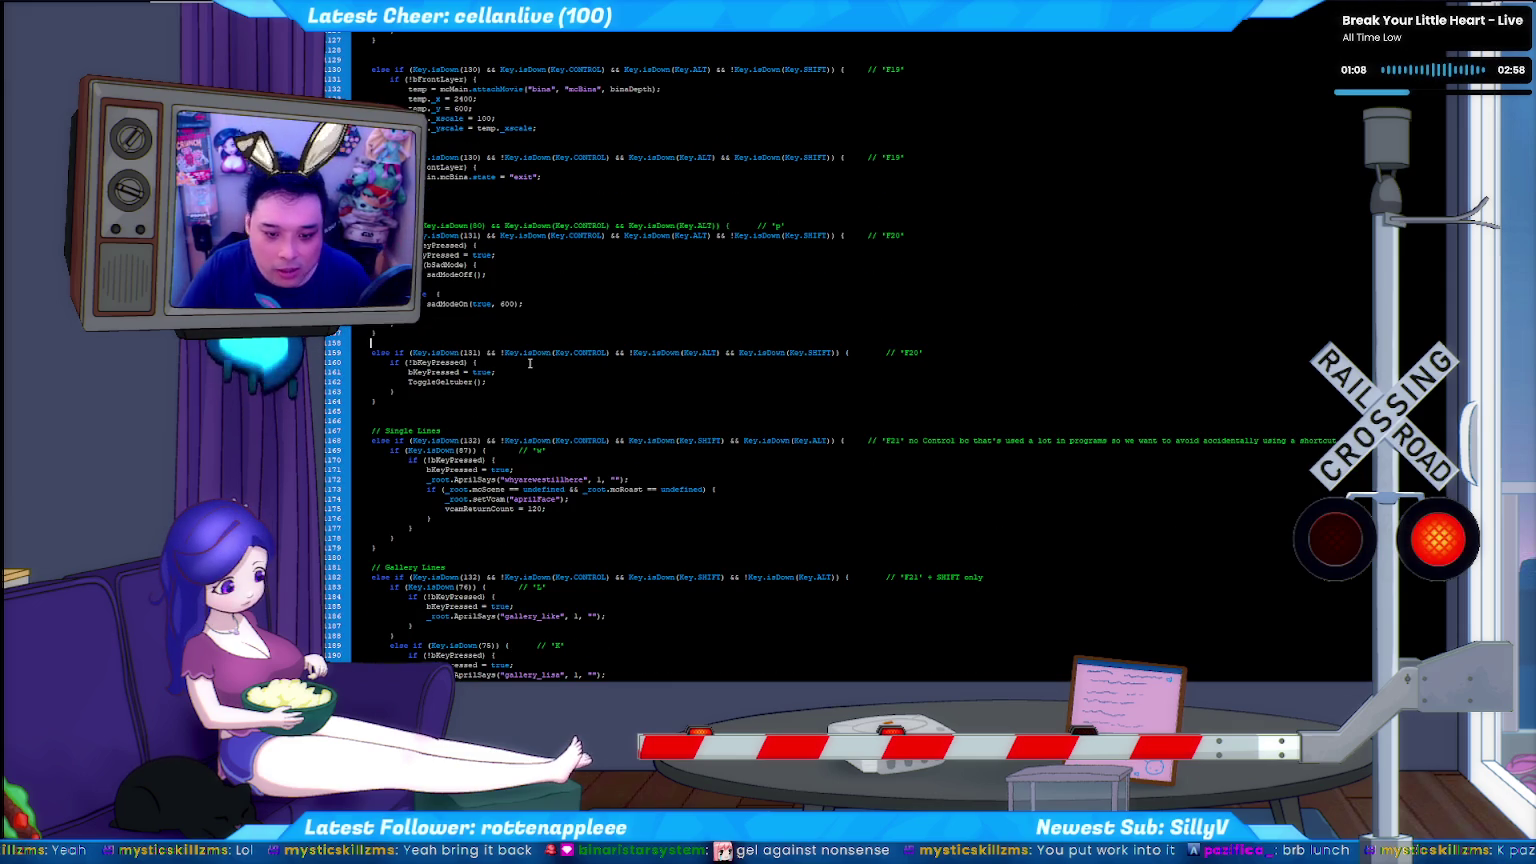
left_click(501, 352)
key("BackSpace")
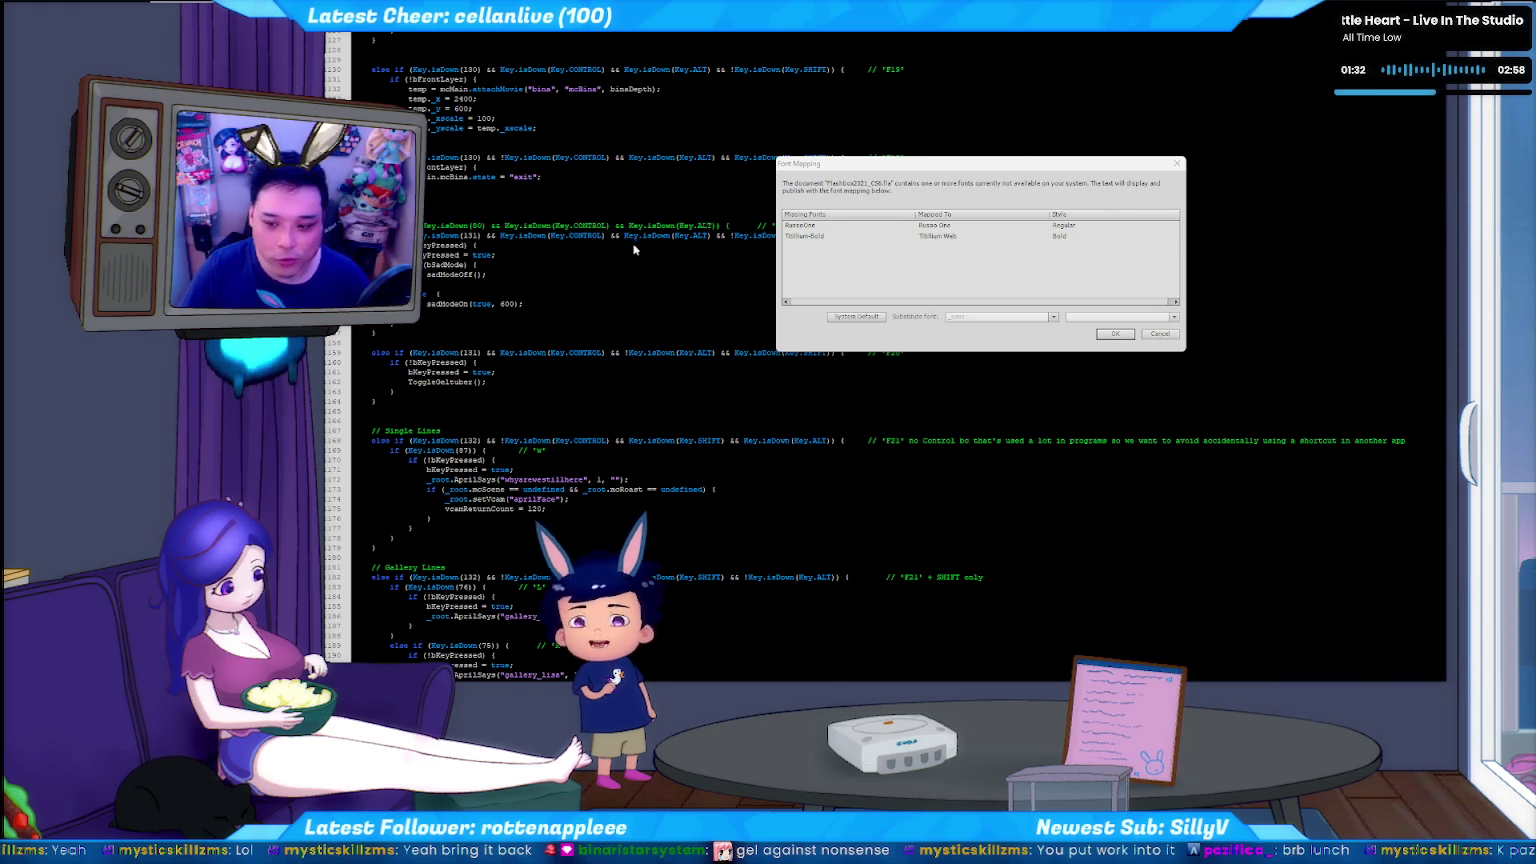
Accept the Font Mapping substitutions to Russo One and Titillium Web and continue exporting.
left_click(1107, 335)
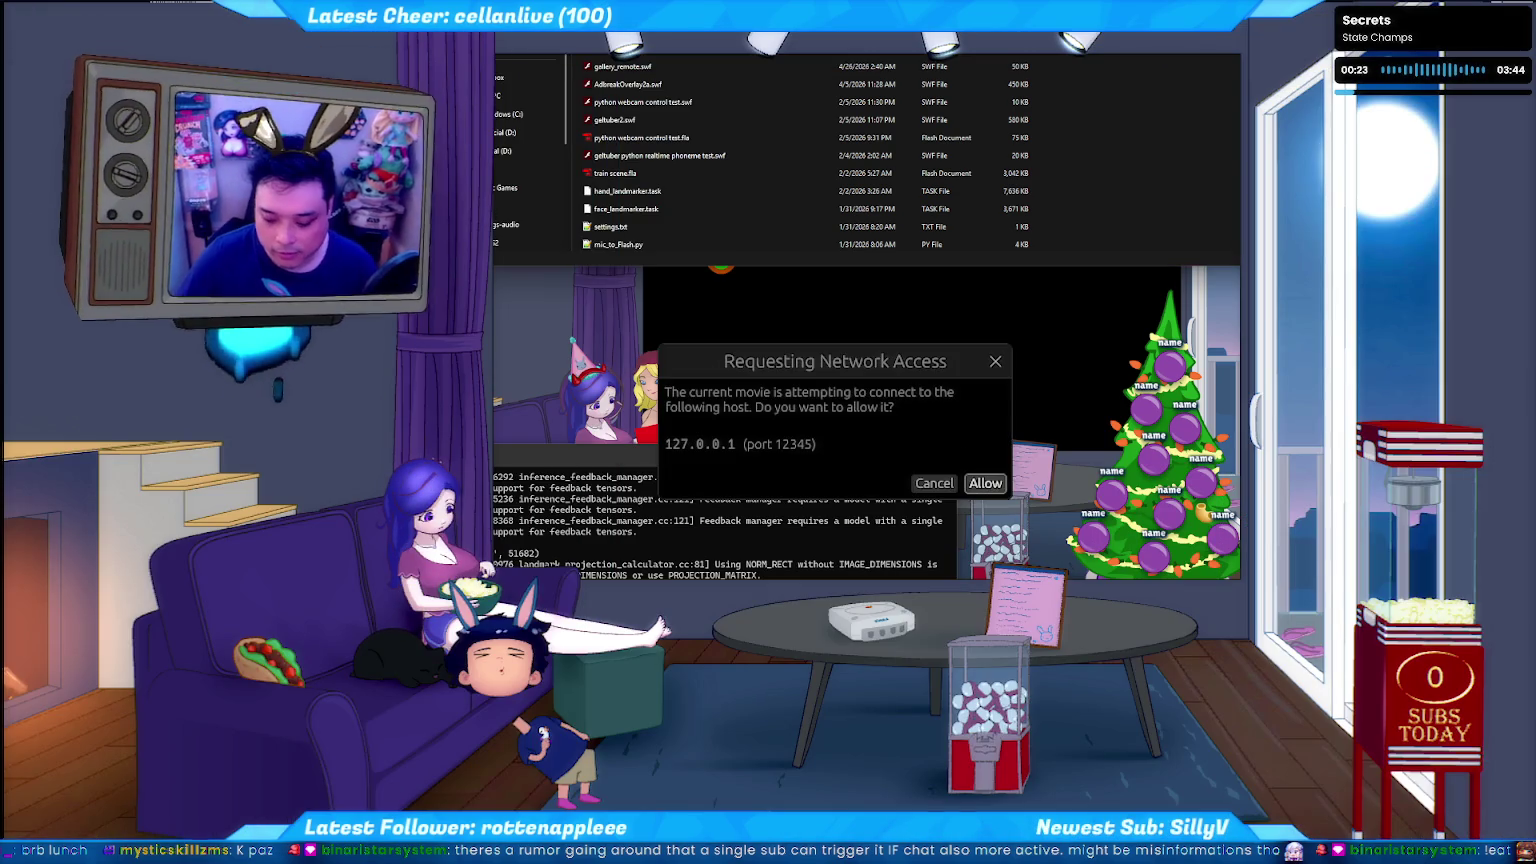
Allow the movie's network access request to 127.0.0.1 on port 12345.
key("Return")
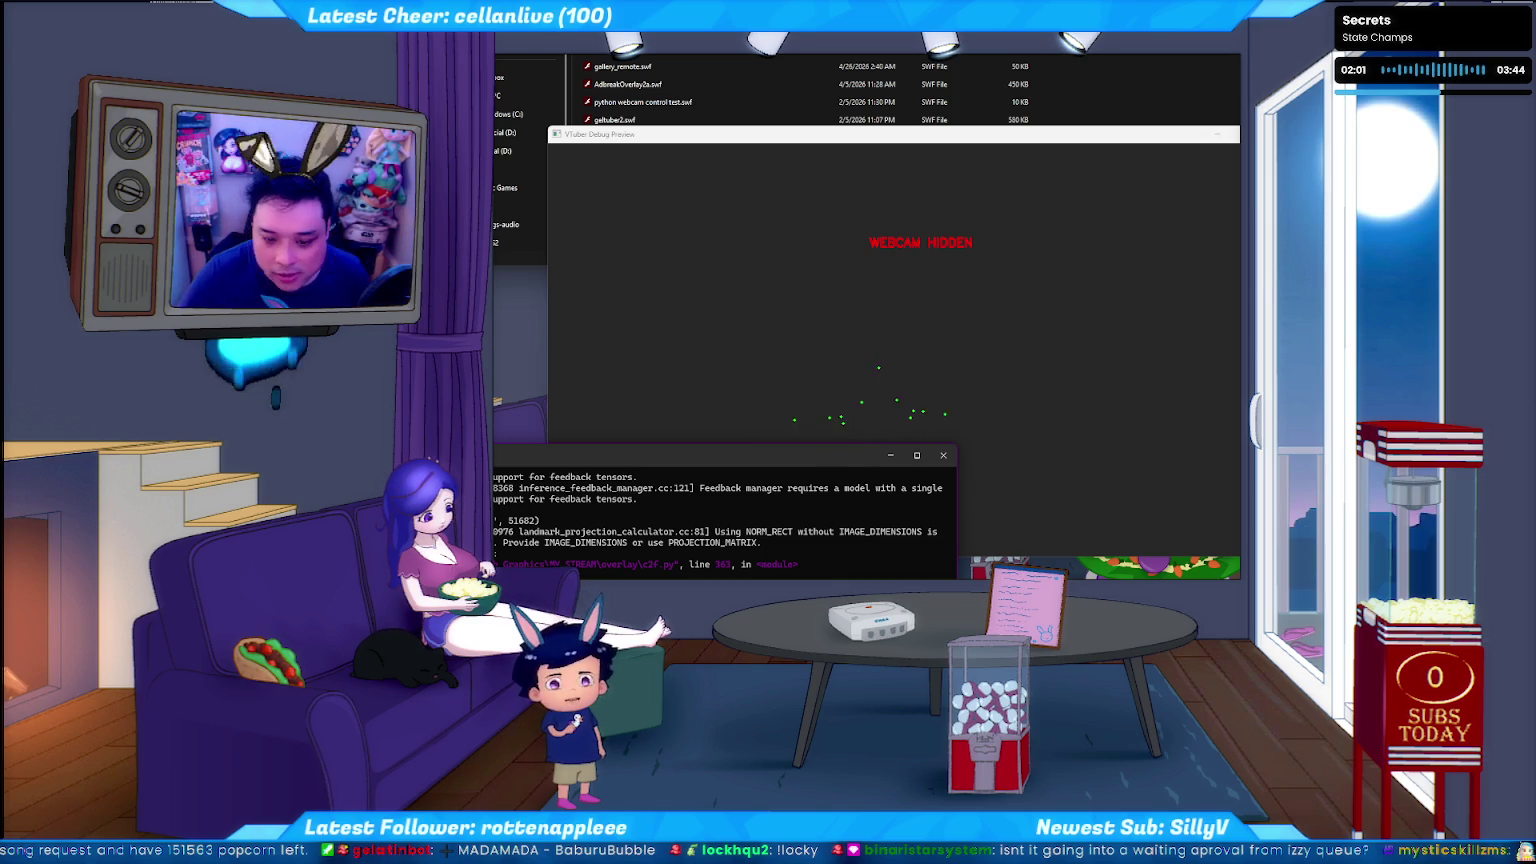
Nudge the console window lower and bring up the Stream Deck XL configuration window.
left_click_drag(698, 468, 699, 492)
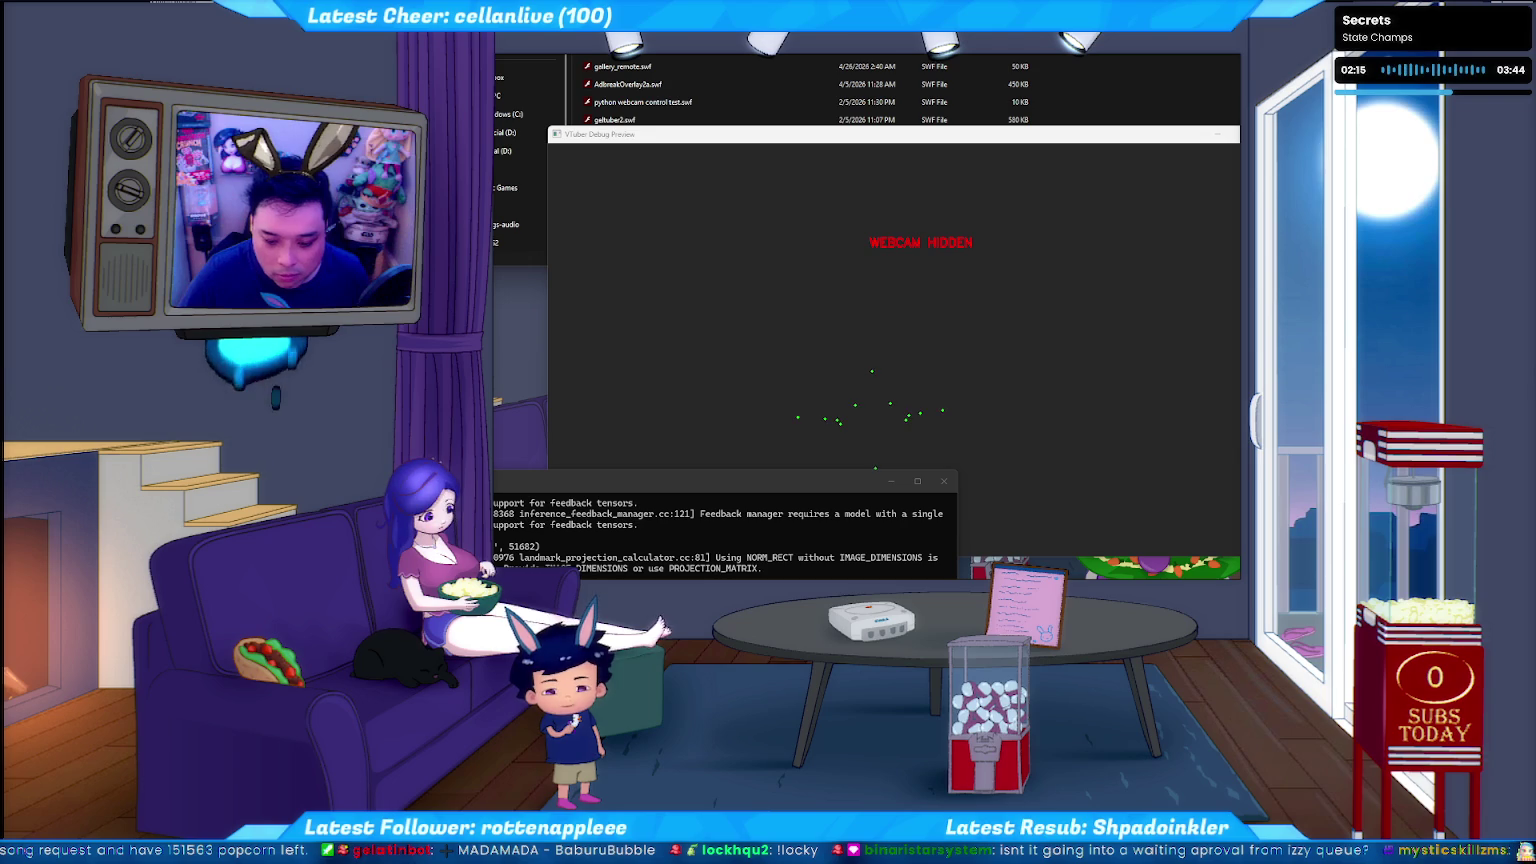
key("alt+Tab")
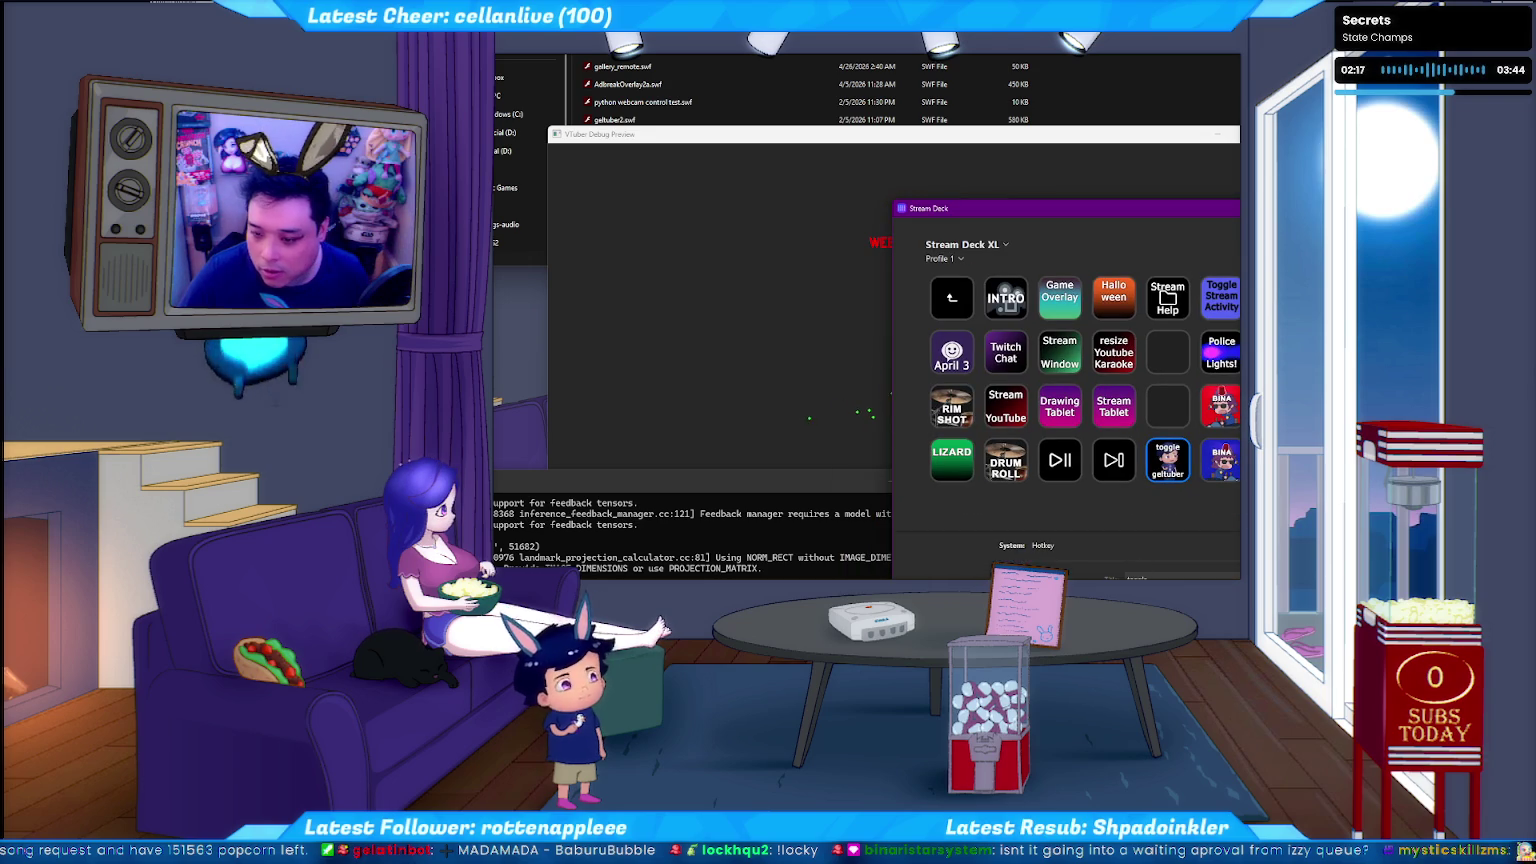